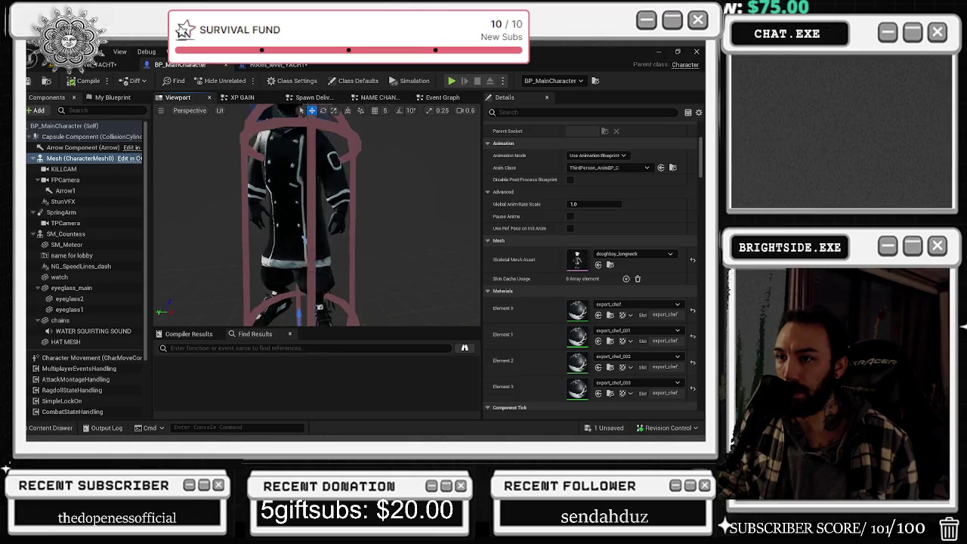
- Reload the doughboy_longneck mesh from its source file, then orbit to inspect the chef character
scroll(318, 215, "up", 5)
scroll(288, 274, "down", 5)
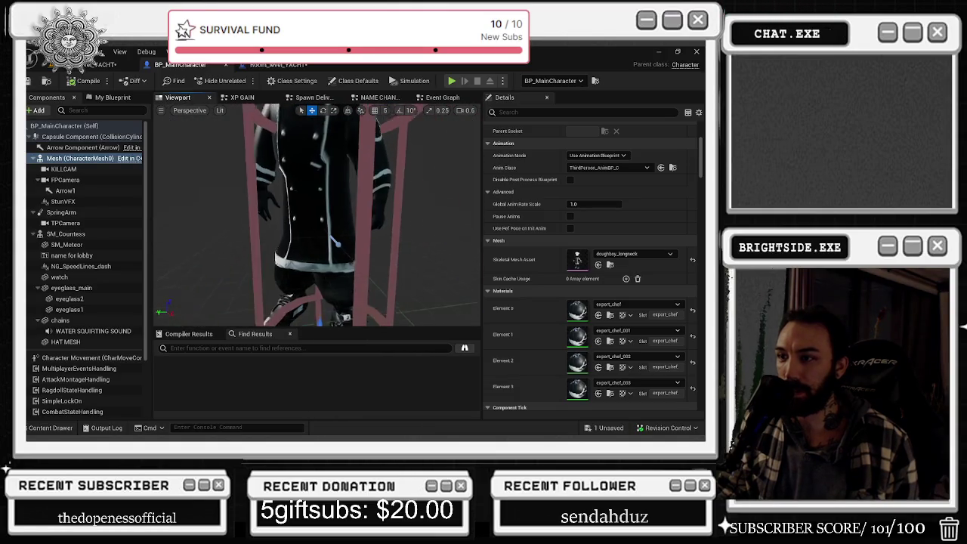
left_click(597, 265)
right_click(278, 296)
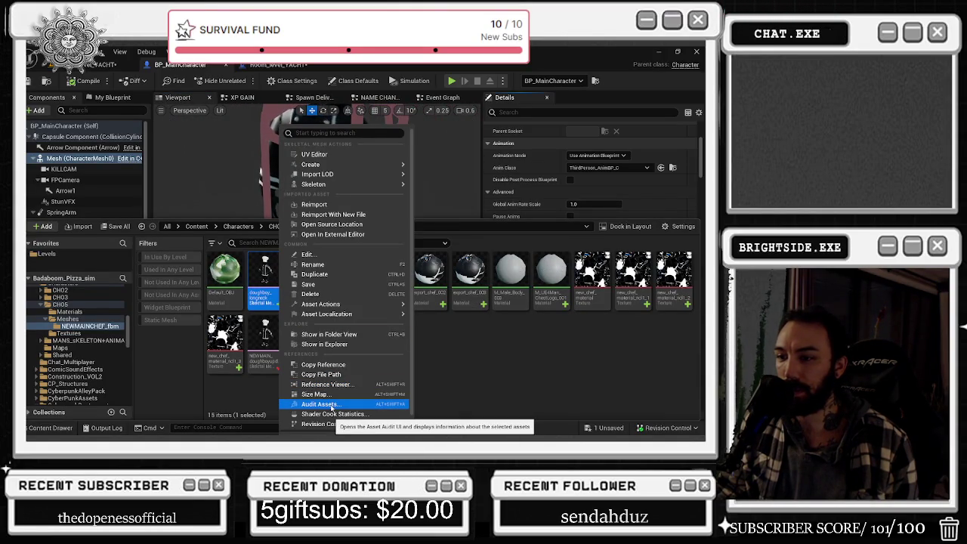
mouse_move(321, 304)
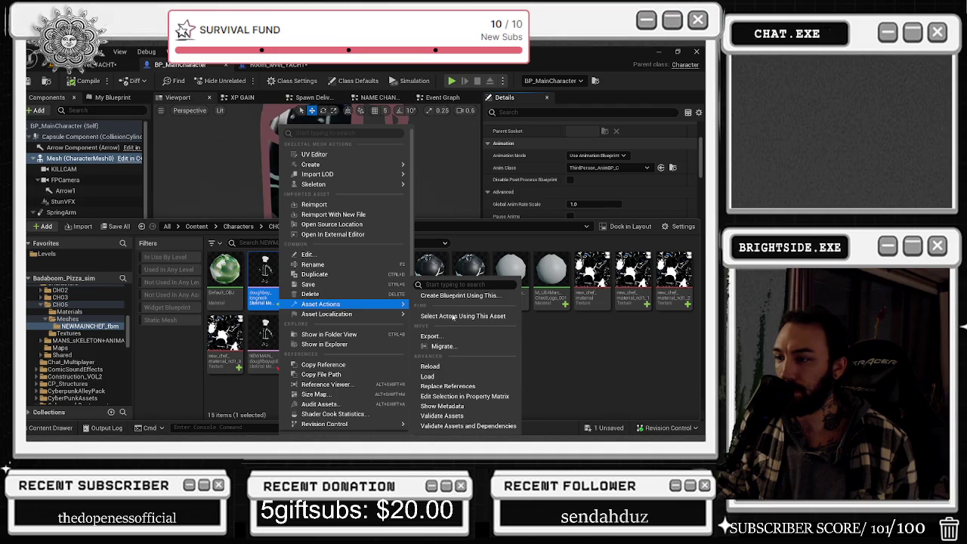
left_click(437, 367)
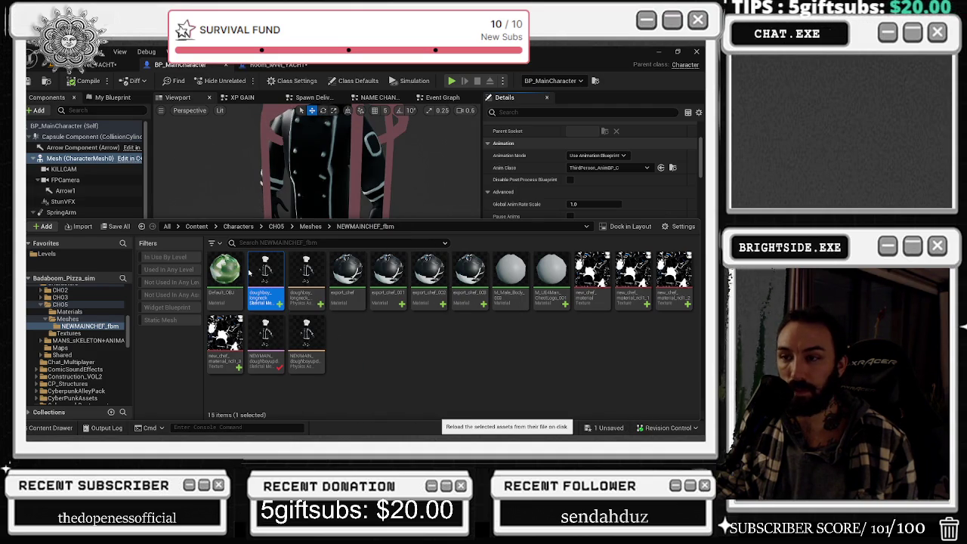
mouse_move(364, 179)
left_mouse_down()
mouse_move(340, 129)
mouse_move(325, 196)
mouse_move(325, 151)
left_mouse_up()
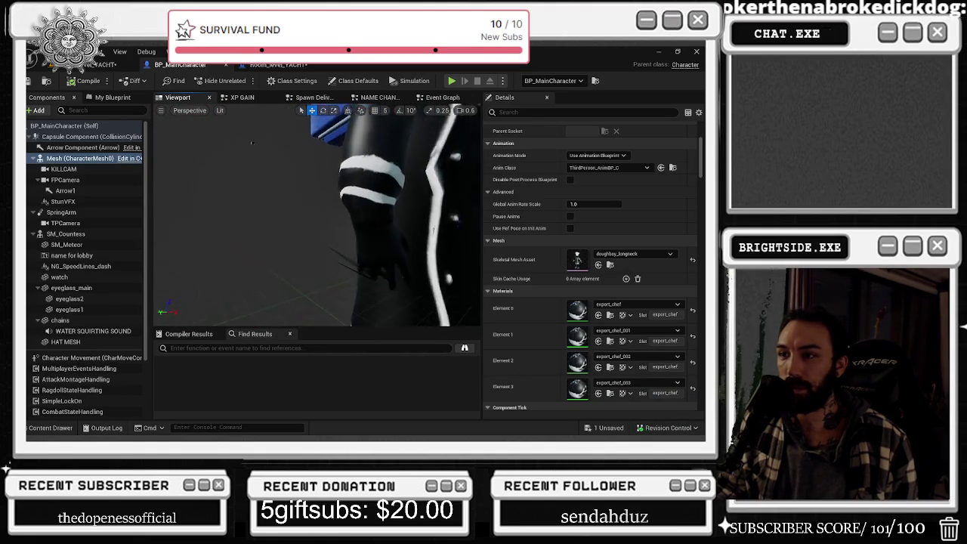
mouse_move(325, 151)
left_mouse_down()
mouse_move(229, 188)
mouse_move(314, 157)
left_mouse_up()
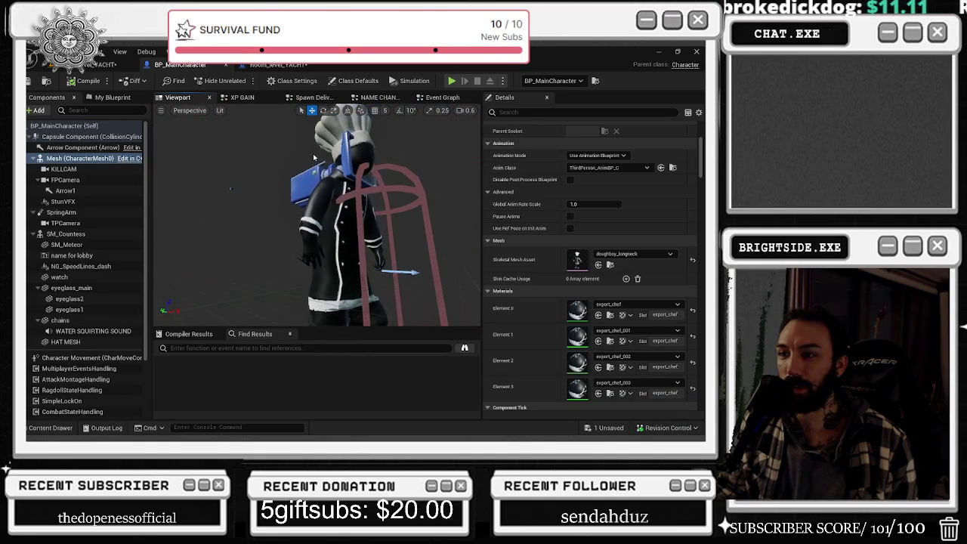
- Save the yacht level and start a Play-in-Editor session with input captured
left_click(106, 64)
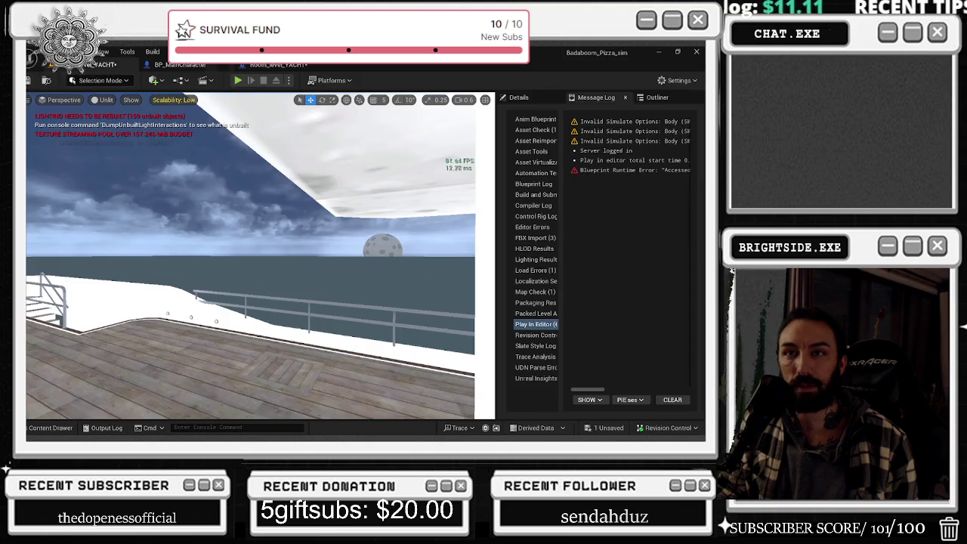
left_click(29, 80)
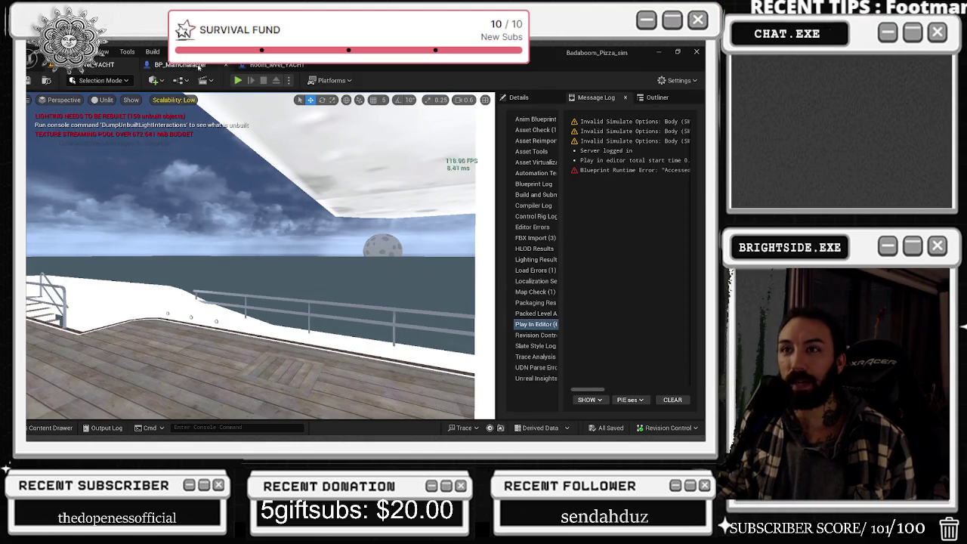
left_click(238, 80)
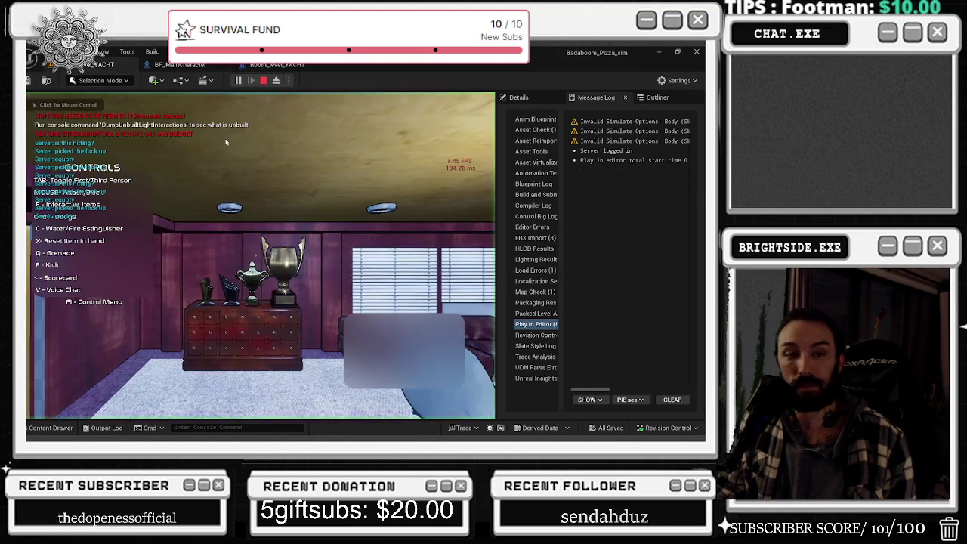
left_click(247, 164)
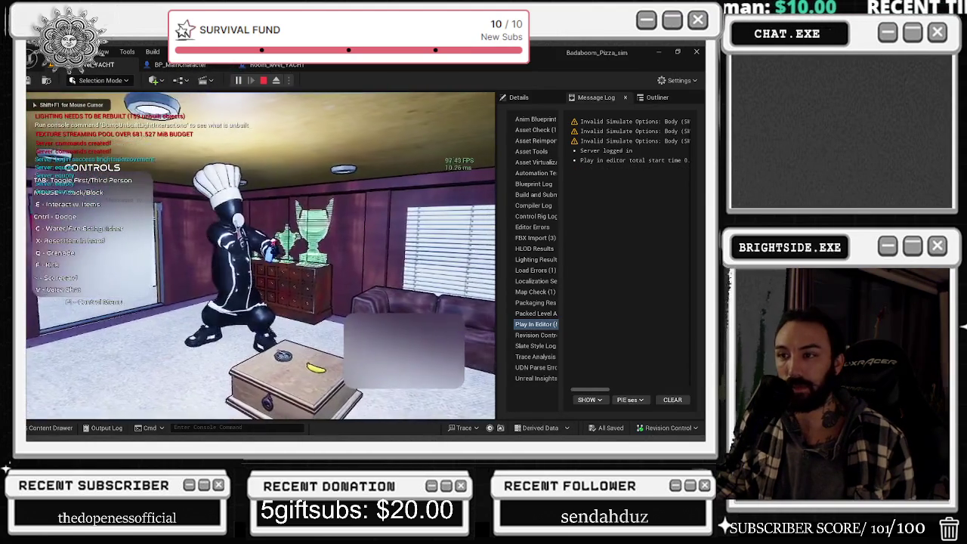
- Run and jump the chef around the yacht deck and along the cabin walkway
key("w")
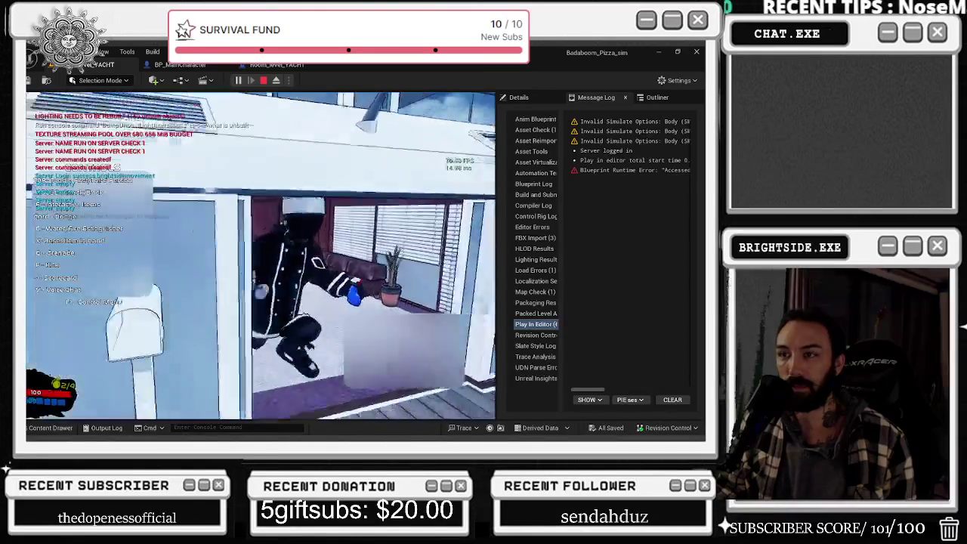
key("s")
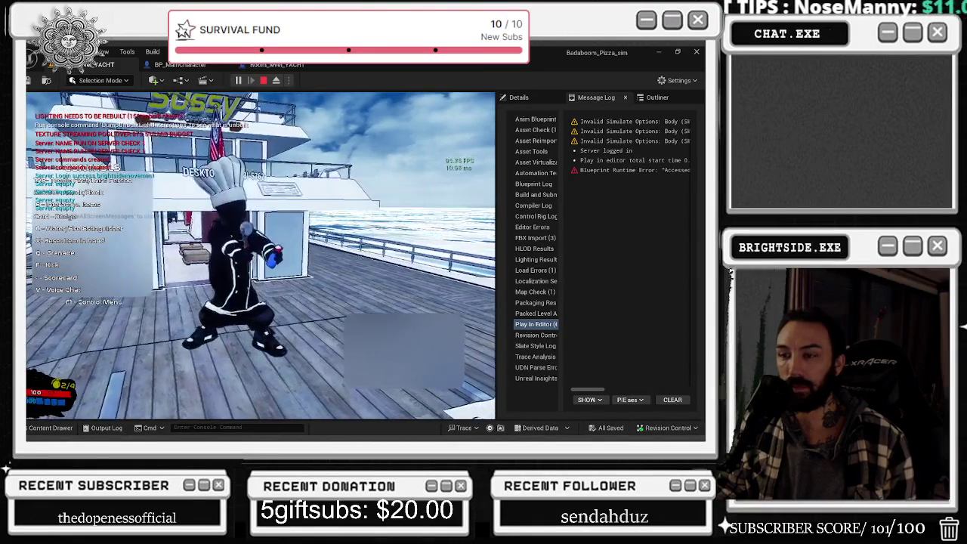
key("w")
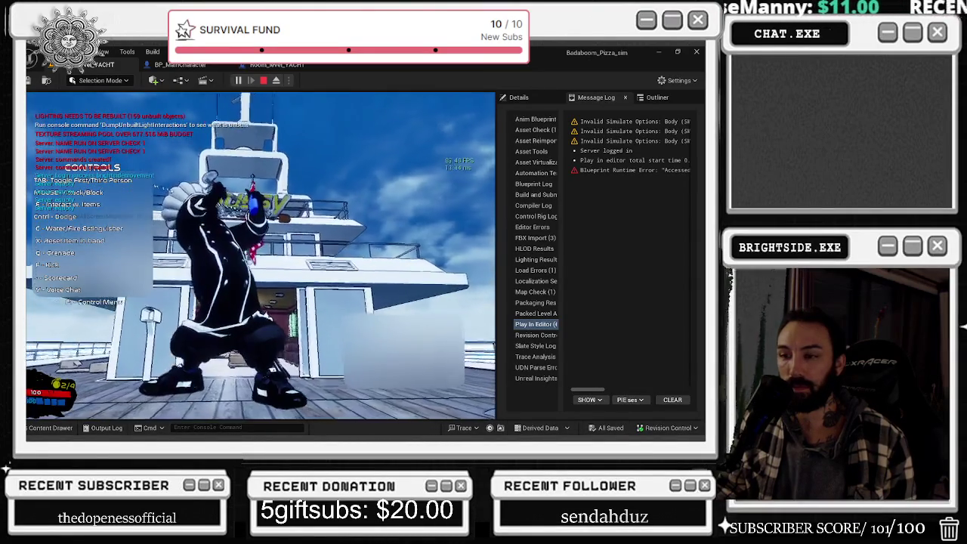
key("w")
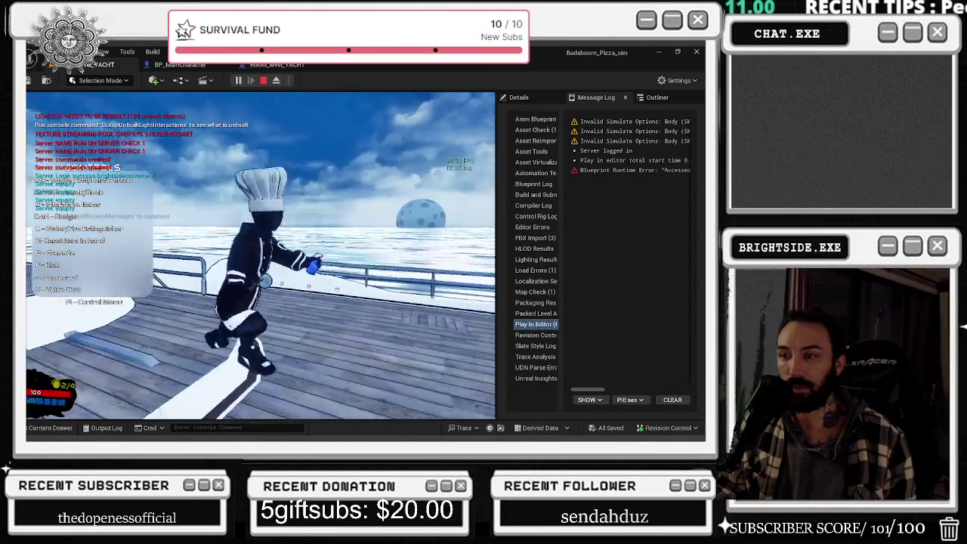
key("w")
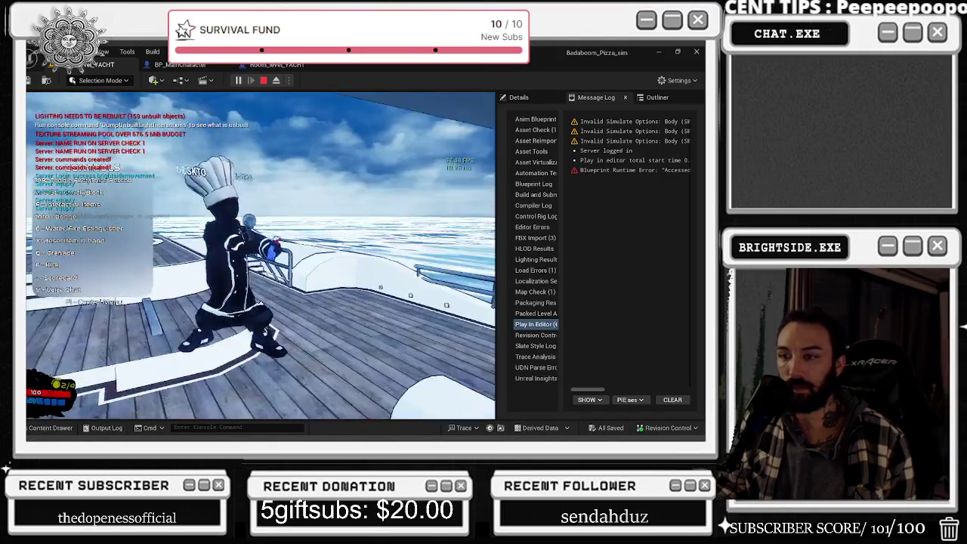
key("w")
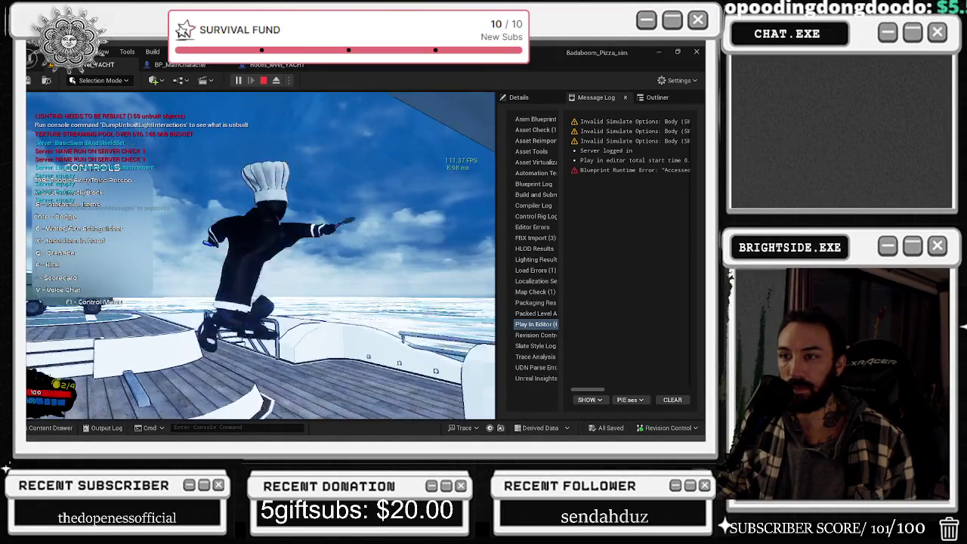
key("w")
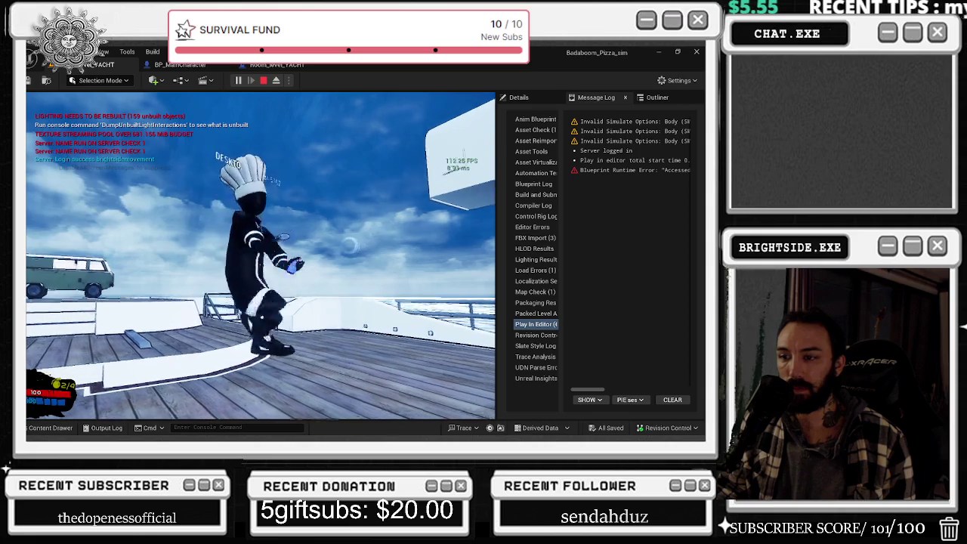
key("w")
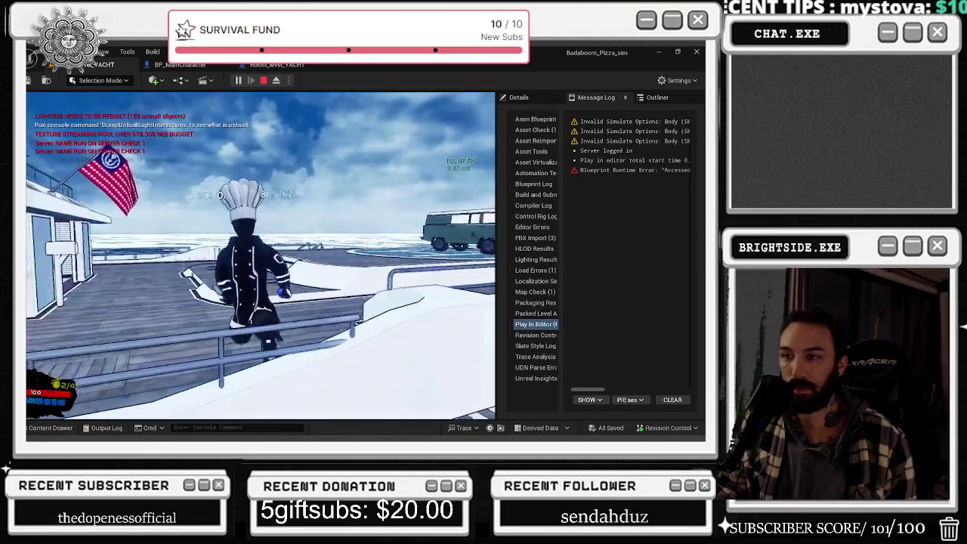
key("w")
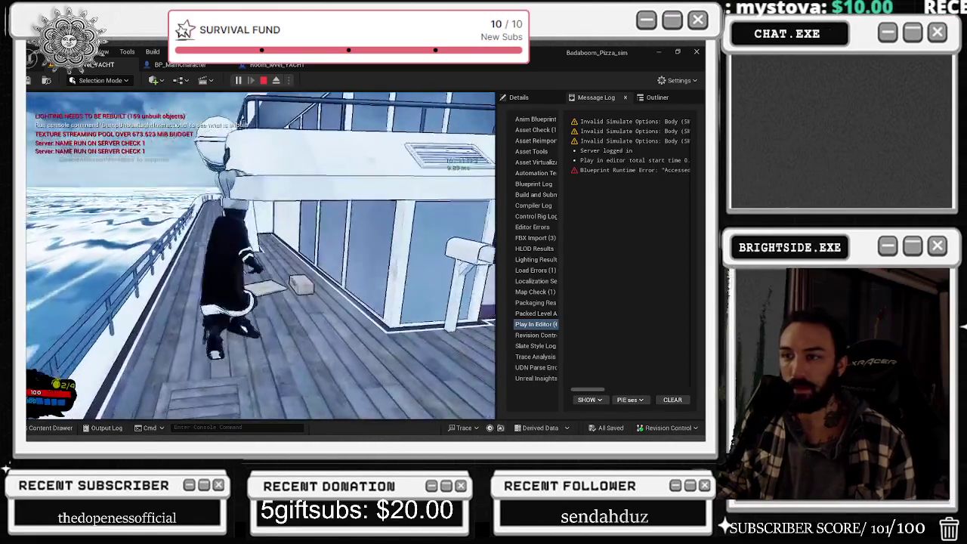
key("w")
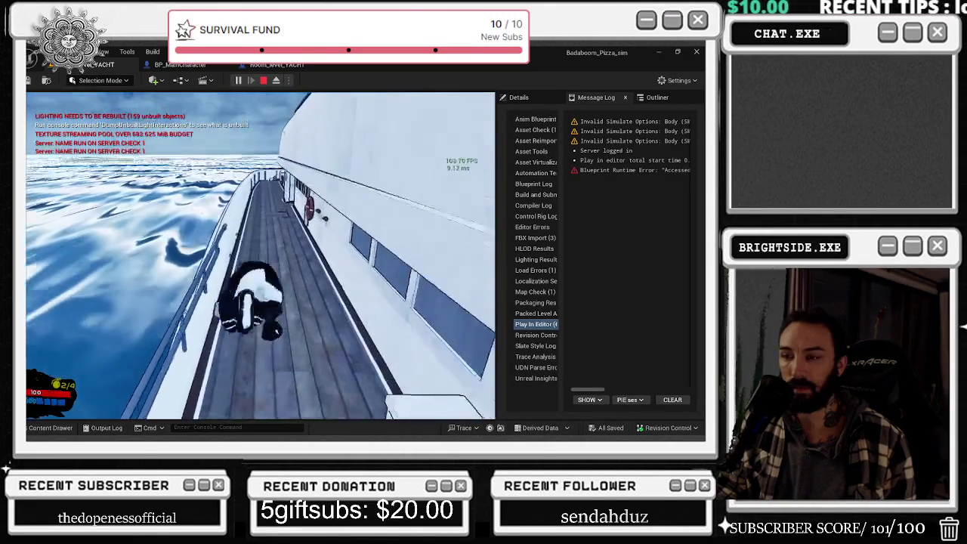
key("w")
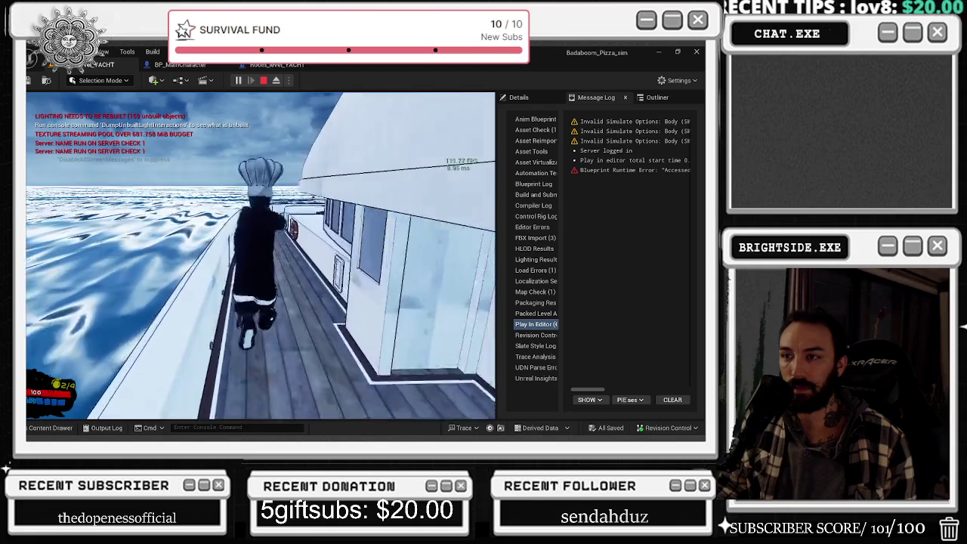
key("w")
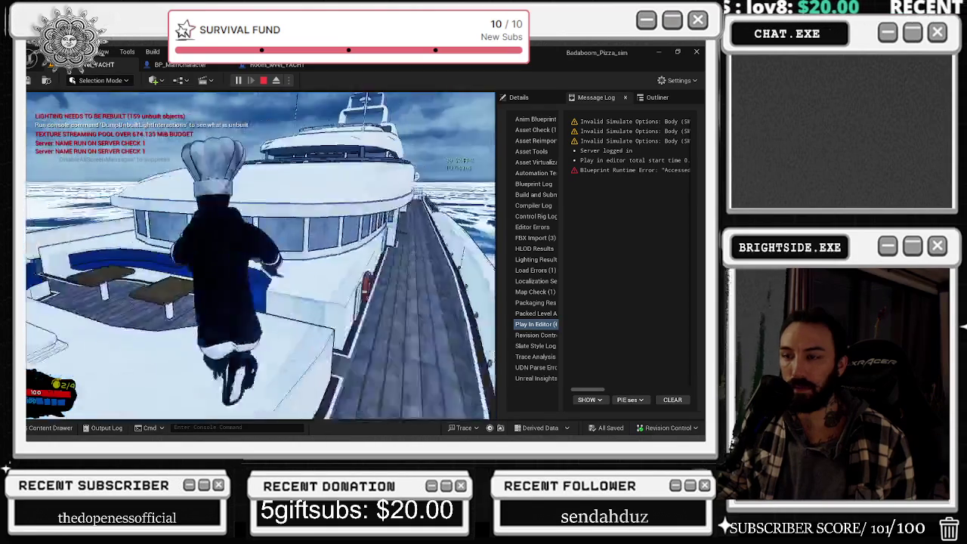
key("w")
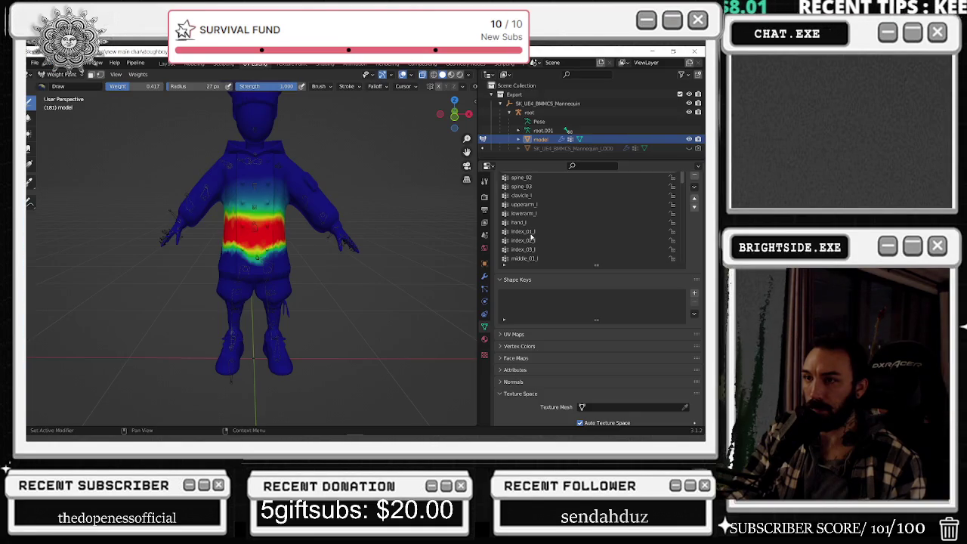
- Scroll the Vertex Groups list to spine_01 and zoom the viewport onto the chef's torso
scroll(531, 237, "up", 1, "ctrl")
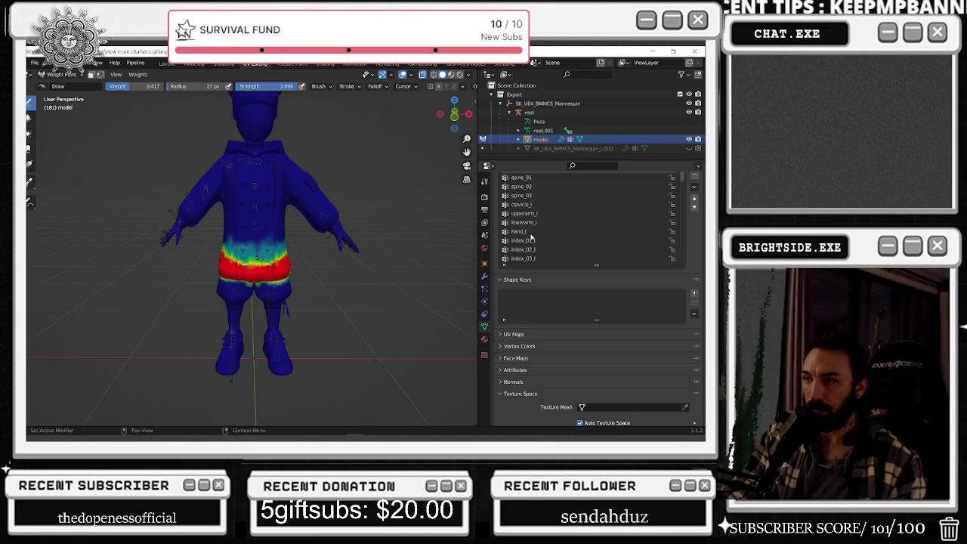
scroll(520, 177, "down", 1, "ctrl")
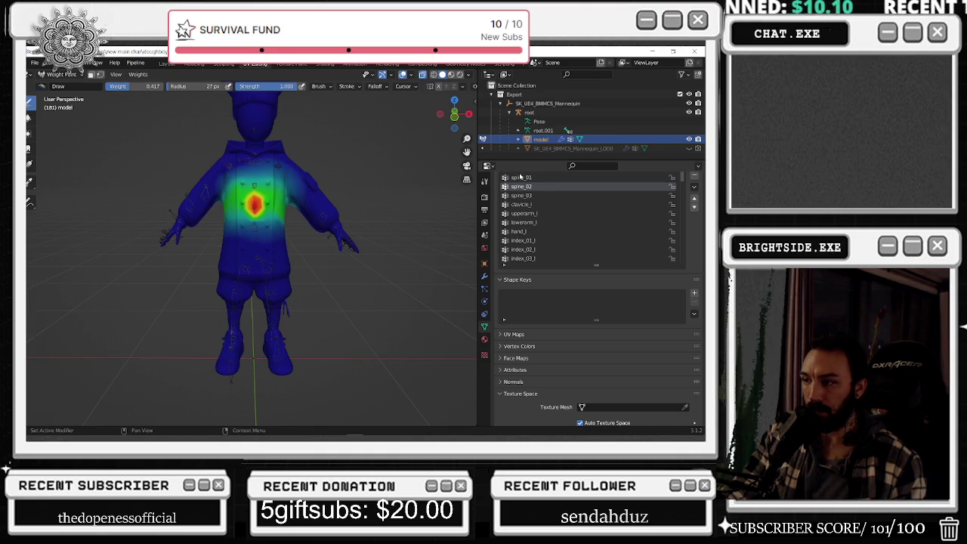
scroll(520, 176, "down", 1, "ctrl")
scroll(520, 177, "up", 1, "ctrl")
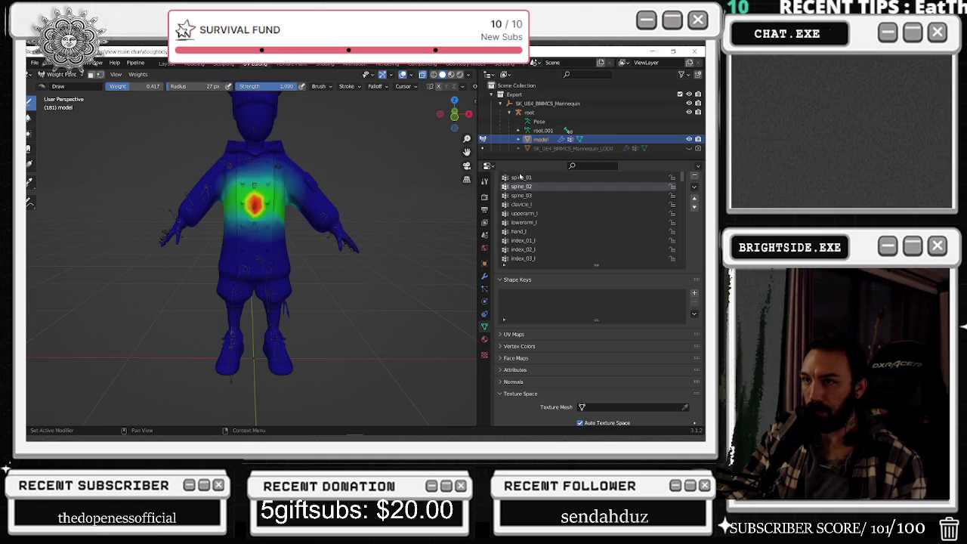
scroll(519, 177, "up", 1, "ctrl")
scroll(520, 176, "up", 1, "ctrl")
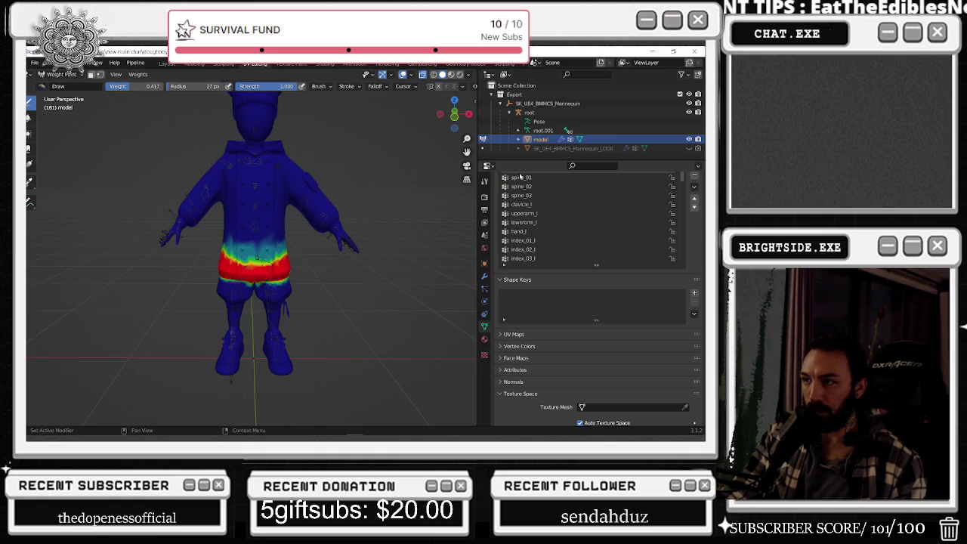
scroll(531, 184, "down", 1, "ctrl")
scroll(531, 184, "up", 1, "ctrl")
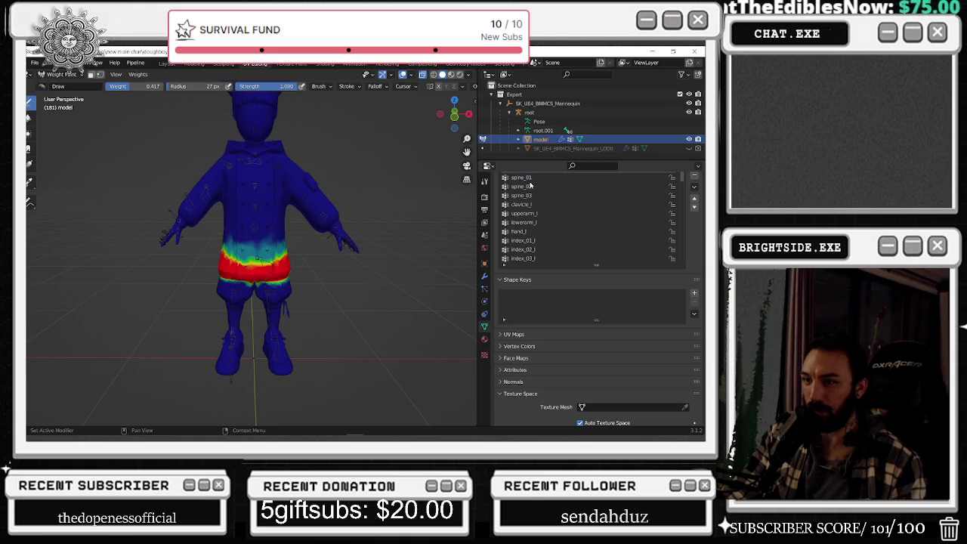
scroll(532, 184, "down", 1, "ctrl")
scroll(531, 185, "up", 1, "ctrl")
scroll(531, 184, "down", 1, "ctrl")
scroll(532, 184, "up", 1, "ctrl")
scroll(531, 185, "down", 1, "ctrl")
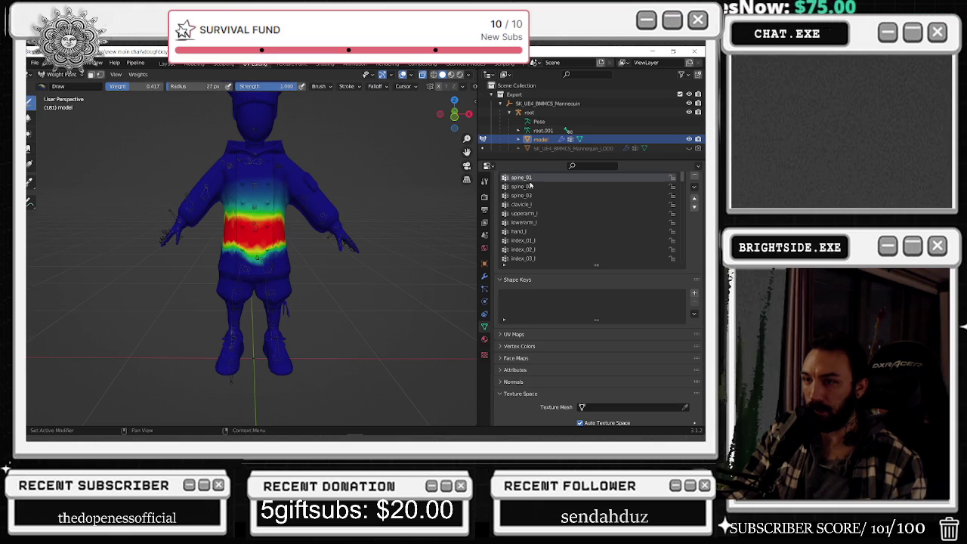
scroll(531, 185, "up", 1, "ctrl")
scroll(532, 185, "down", 1, "ctrl")
scroll(531, 184, "up", 1, "ctrl")
scroll(531, 185, "down", 1, "ctrl")
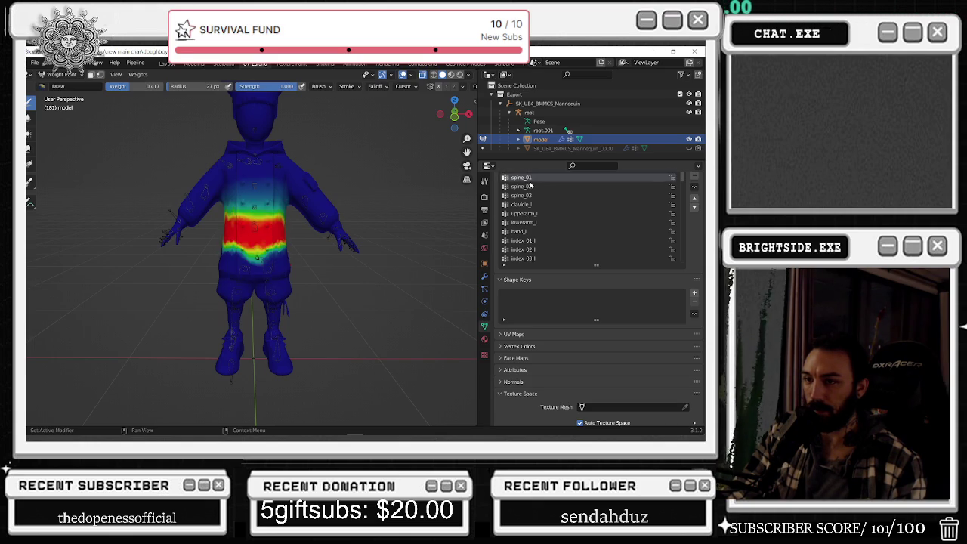
scroll(531, 184, "up", 1, "ctrl")
scroll(531, 185, "down", 1, "ctrl")
scroll(531, 185, "up", 1, "ctrl")
scroll(531, 184, "down", 1, "ctrl")
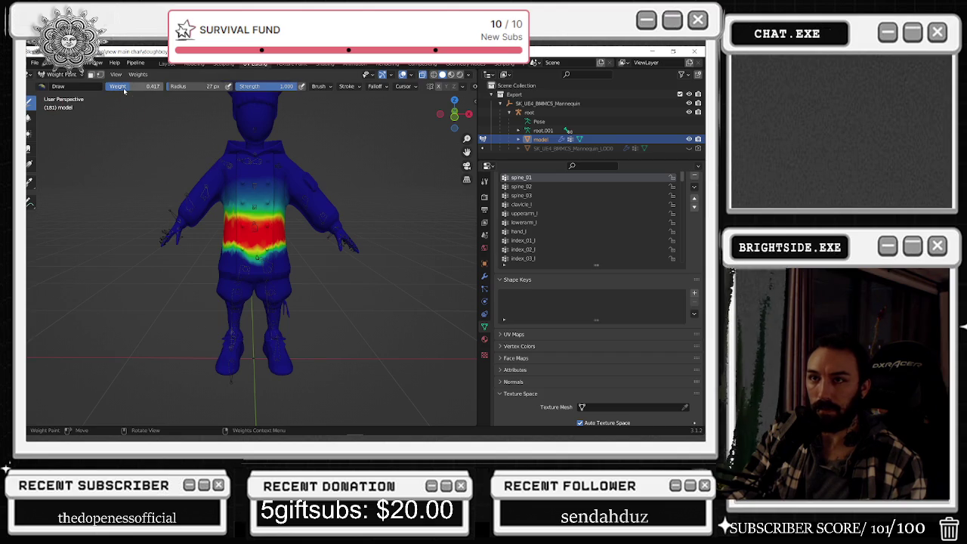
scroll(240, 203, "up", 5)
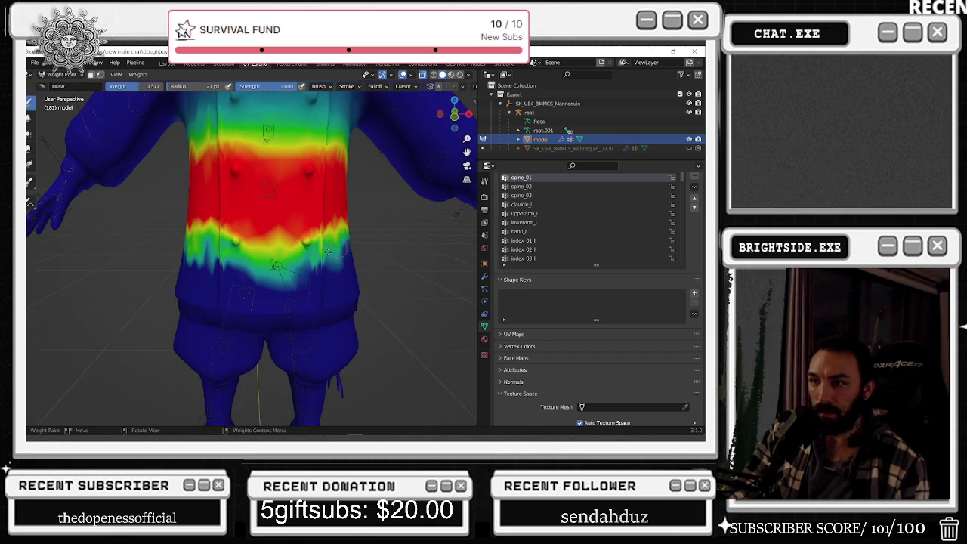
- Paint spine_01 weight over the chef's waist, across the torso and onto the lower-left side
left_click_drag(312, 259, 309, 265)
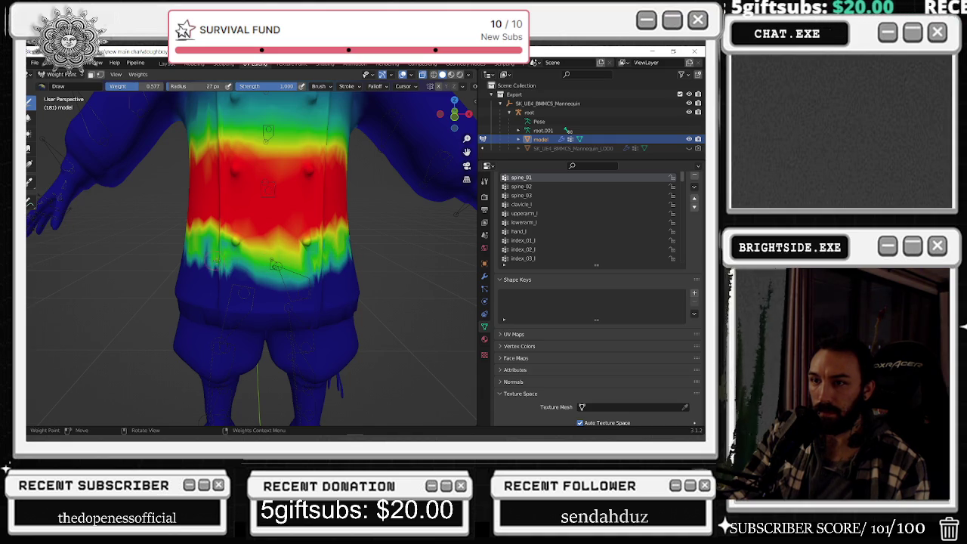
mouse_move(185, 259)
middle_mouse_down()
mouse_move(268, 238)
mouse_move(337, 240)
middle_mouse_up()
left_click_drag(306, 238, 253, 235)
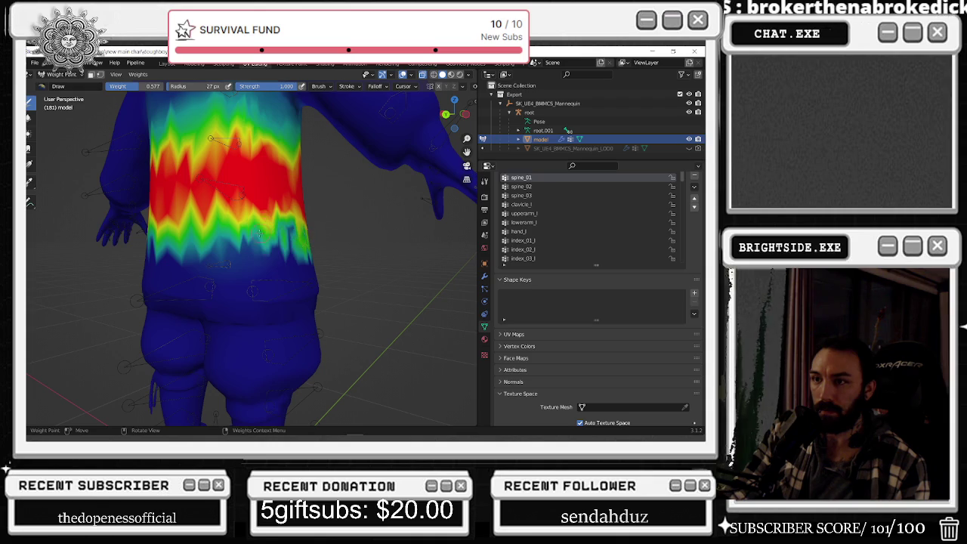
middle_click_drag(256, 235, 291, 222)
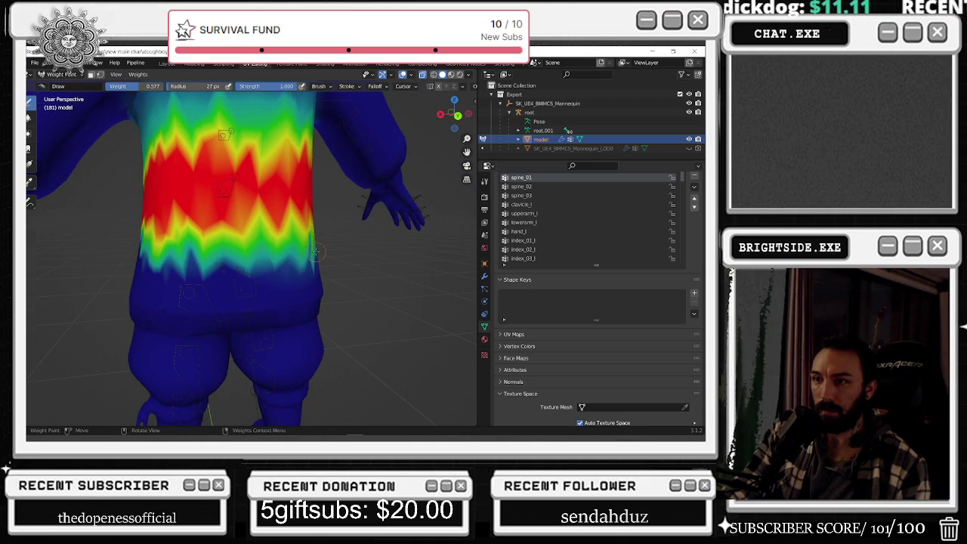
mouse_move(222, 260)
left_mouse_down()
mouse_move(143, 256)
mouse_move(315, 260)
left_mouse_up()
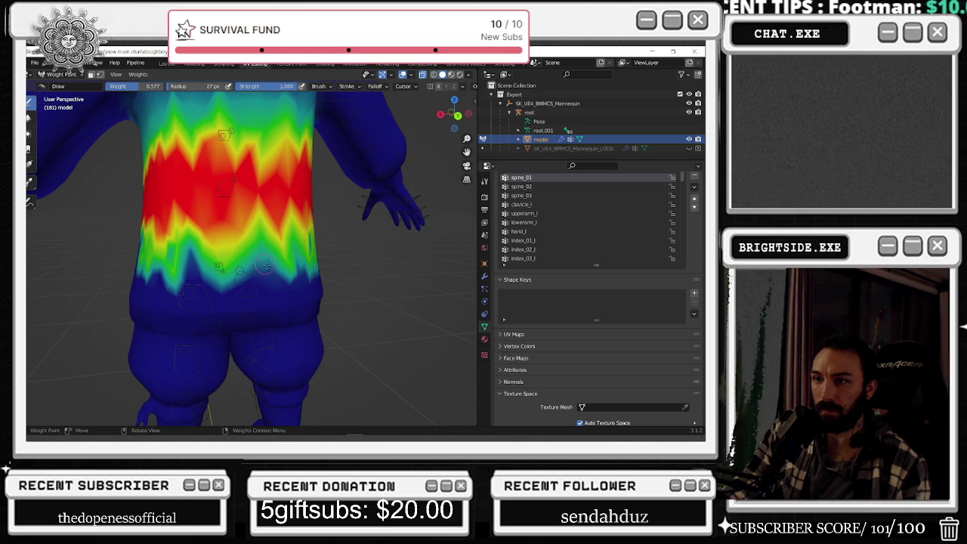
middle_click_drag(190, 271, 215, 253)
left_click_drag(159, 255, 164, 258)
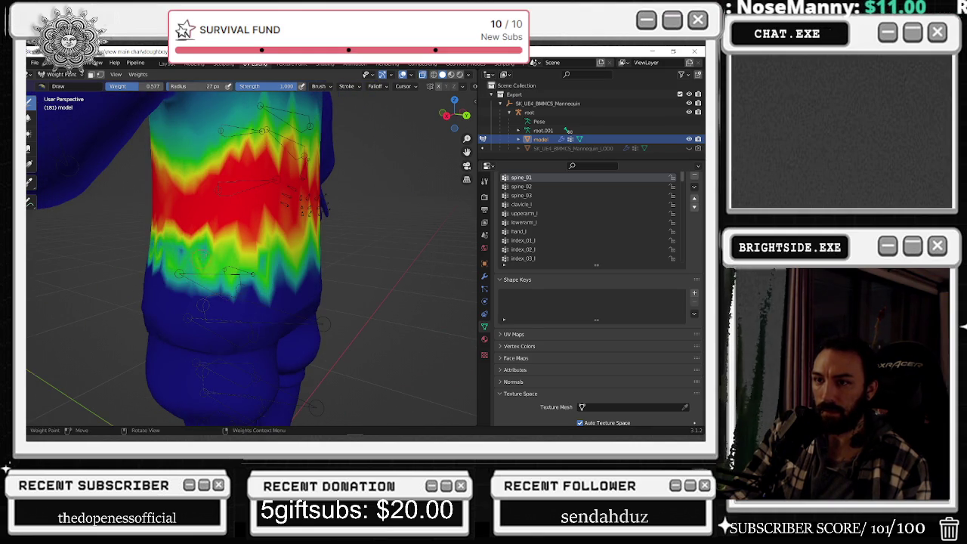
left_click_drag(173, 245, 193, 250)
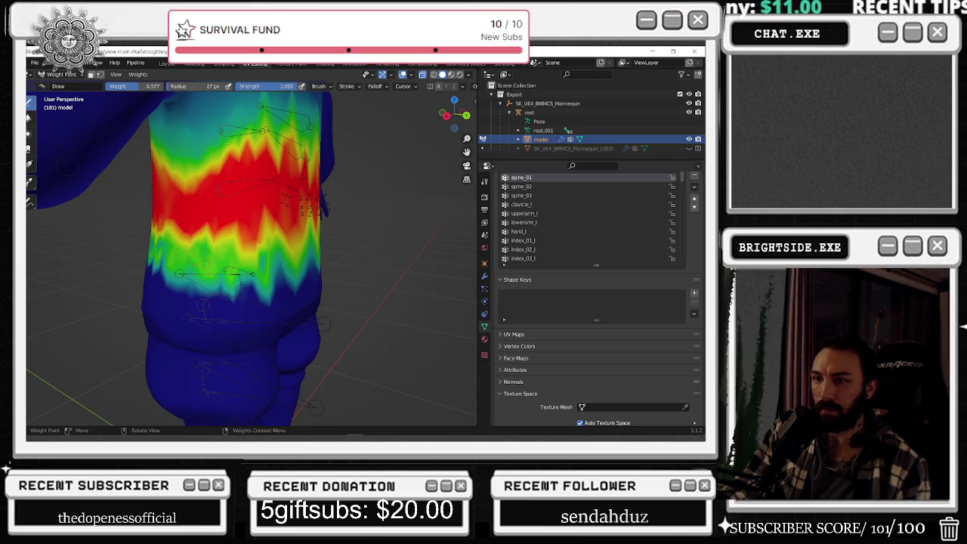
- Review the spine_03, clavicle_l, upperarm_l and lowerarm_l weights, then make spine_02 active
left_click(529, 195)
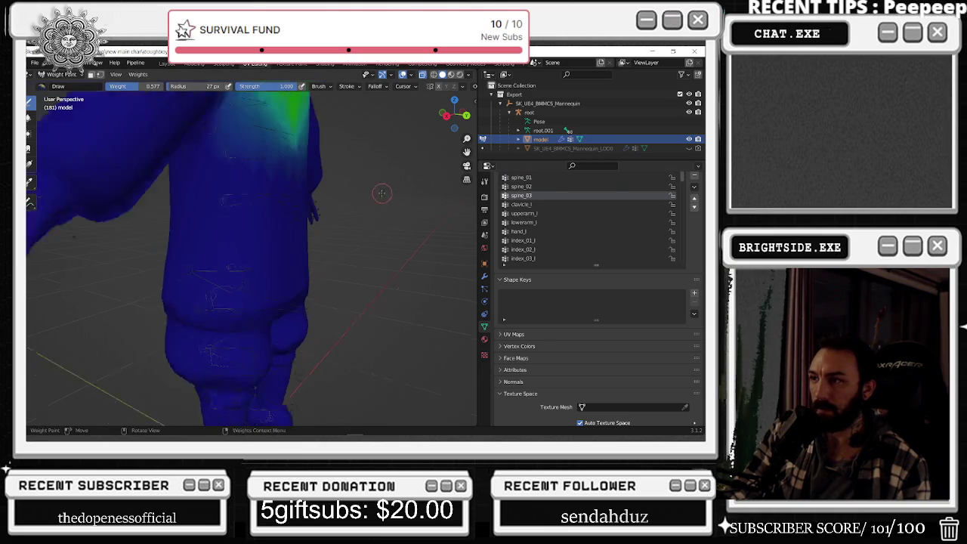
mouse_move(378, 190)
middle_mouse_down()
mouse_move(282, 191)
mouse_move(250, 208)
middle_mouse_up()
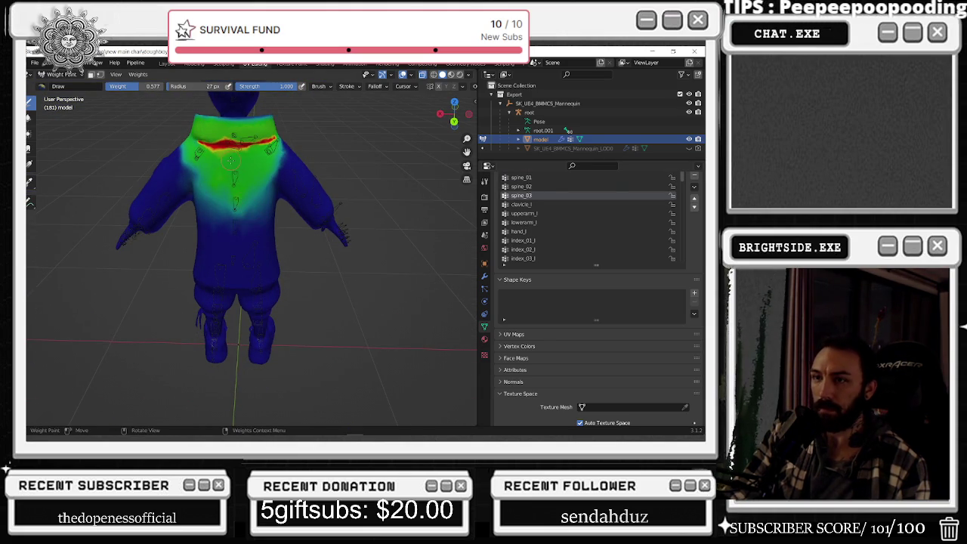
middle_click_drag(231, 161, 302, 155)
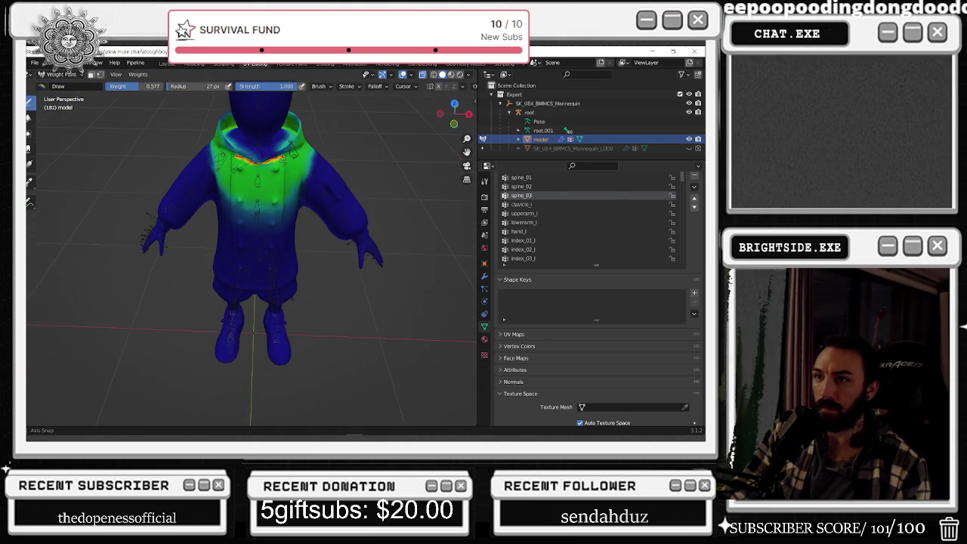
left_click(533, 205)
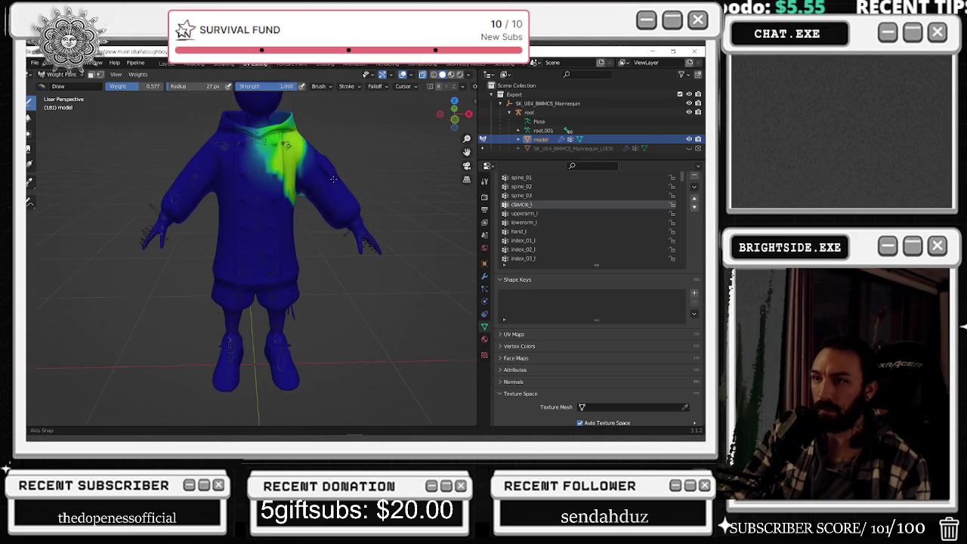
left_click(529, 213)
left_click(532, 223)
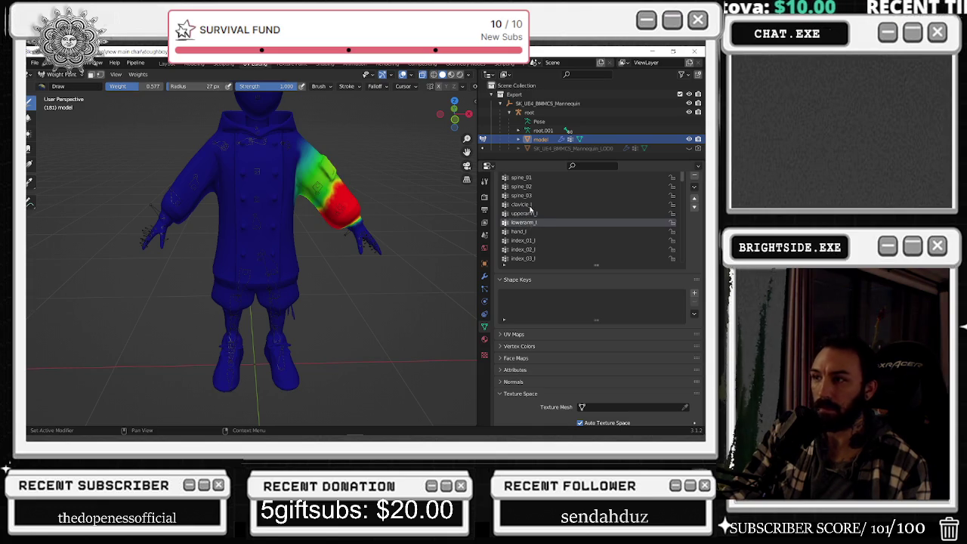
left_click(531, 204)
left_click(531, 195)
left_click(531, 186)
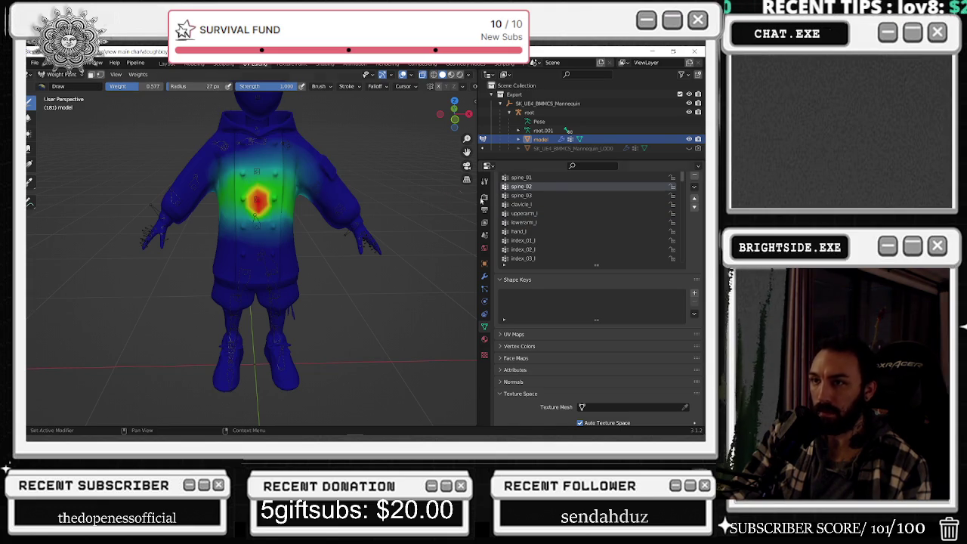
- Paint full-strength spine_02 weight across the chest and down toward the belly
scroll(249, 227, "up", 3)
scroll(189, 151, "up", 2, "shift")
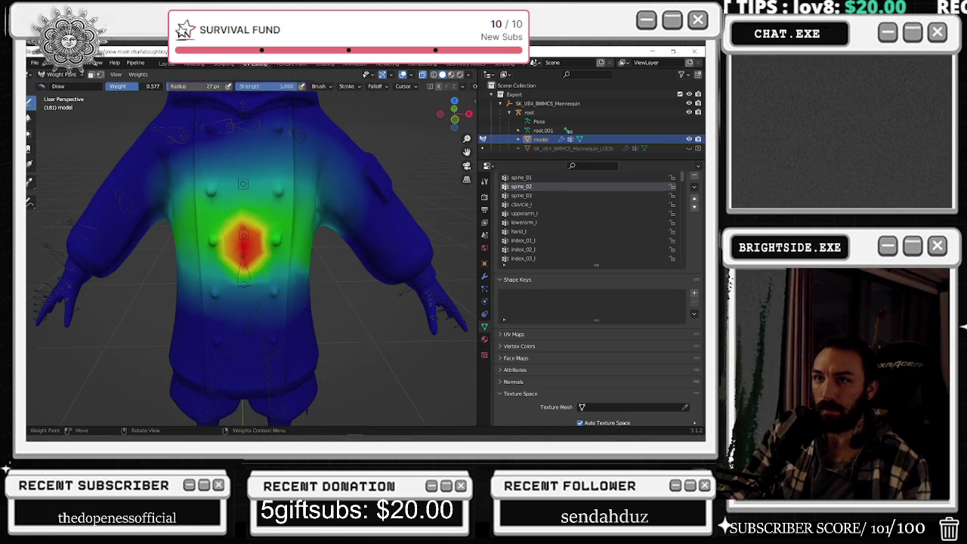
mouse_move(245, 237)
left_mouse_down()
mouse_move(251, 251)
mouse_move(238, 249)
left_mouse_up()
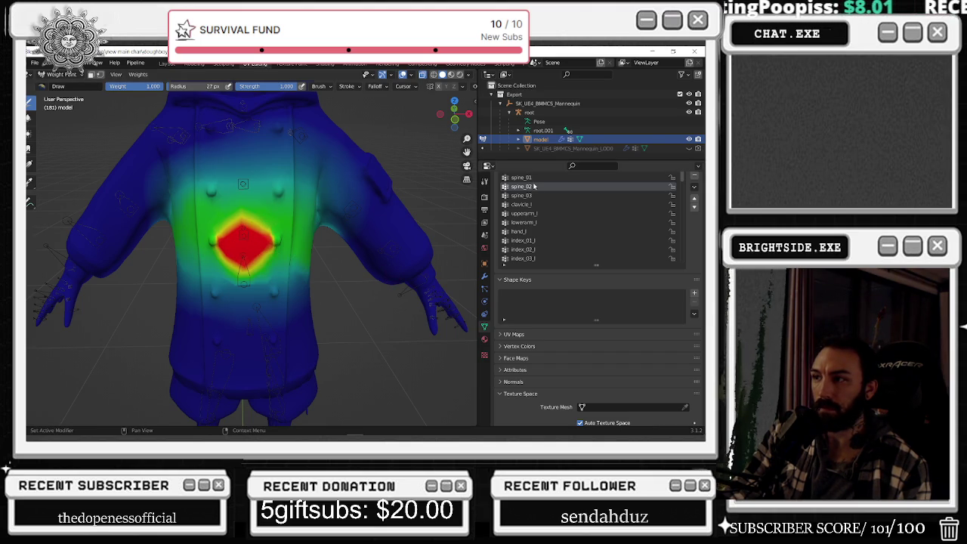
left_click(533, 186)
key("ctrl+z")
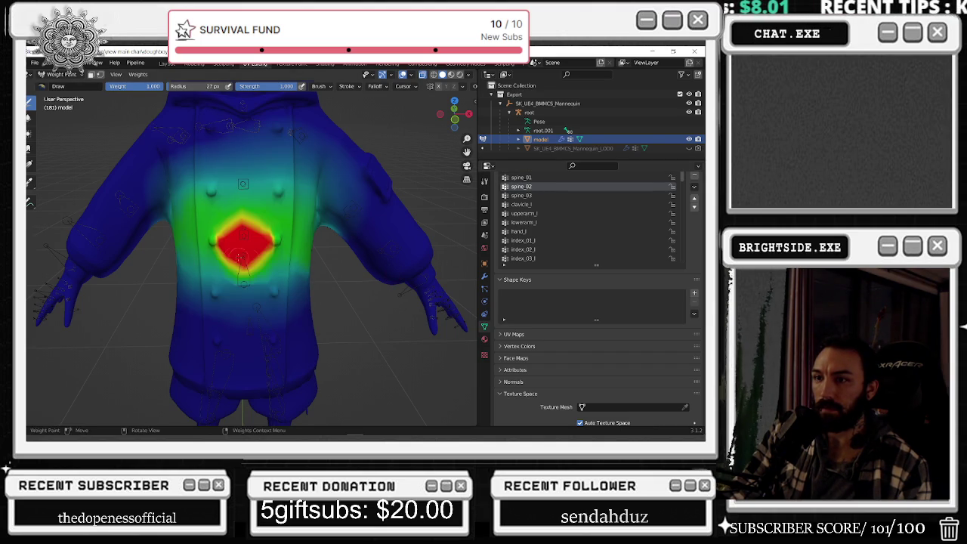
mouse_move(234, 251)
left_mouse_down()
mouse_move(243, 285)
mouse_move(247, 254)
left_mouse_up()
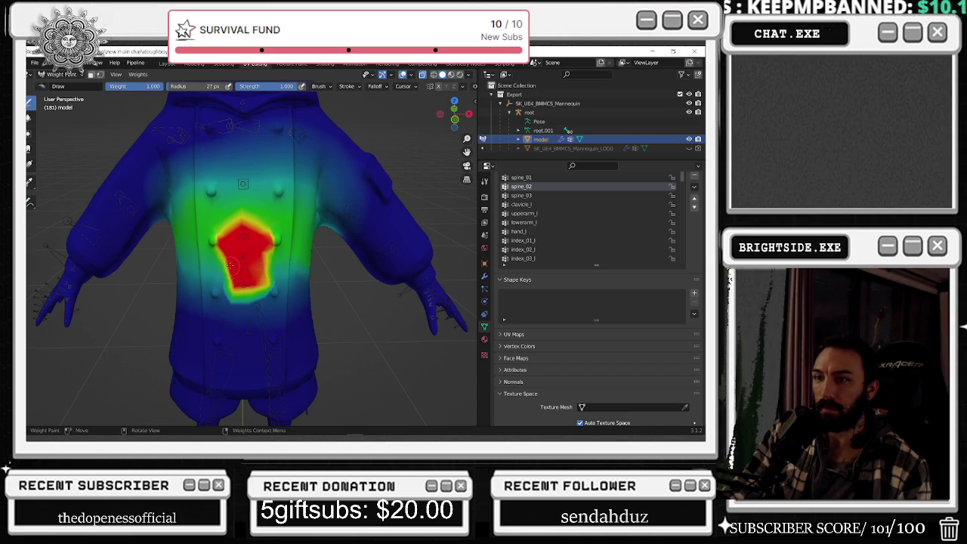
- Compare the spine_01, spine_02, spine_03 and clavicle_l weights, then return to Object Mode
left_click(521, 177)
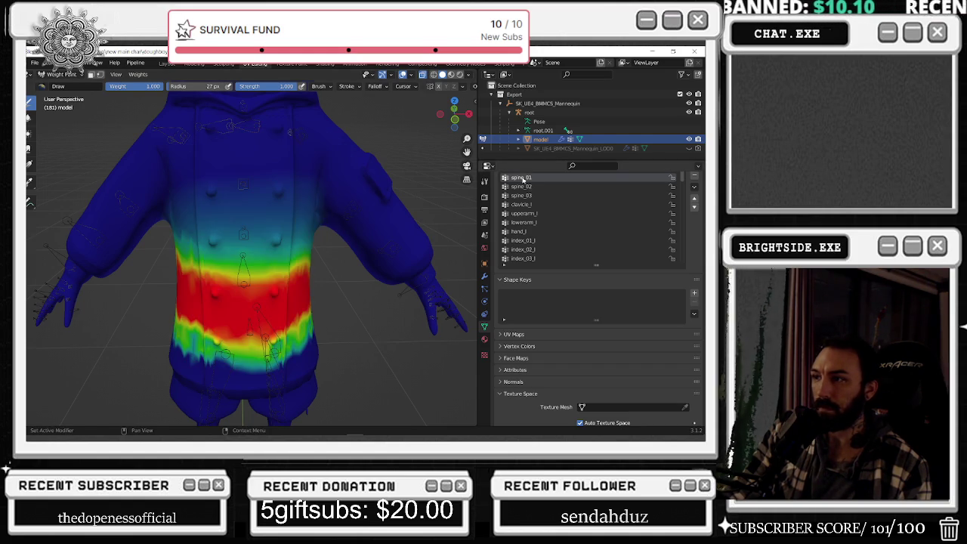
left_click(520, 186)
left_click(522, 196)
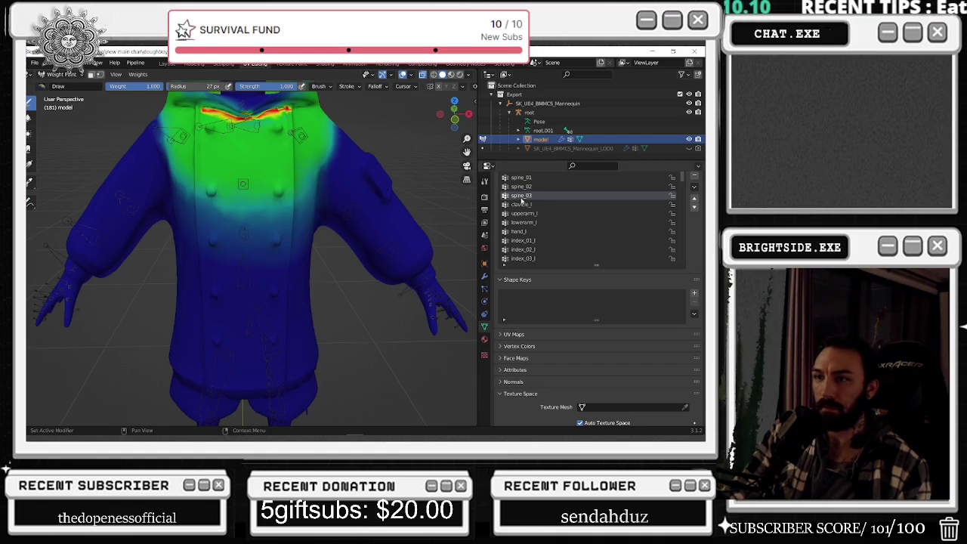
left_click(521, 187)
left_click(521, 177)
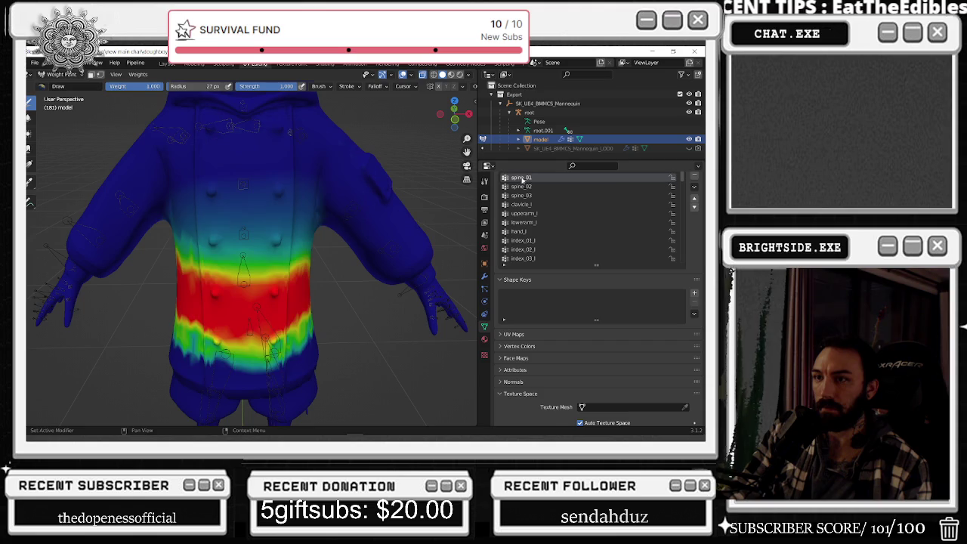
left_click(529, 205)
left_click(528, 196)
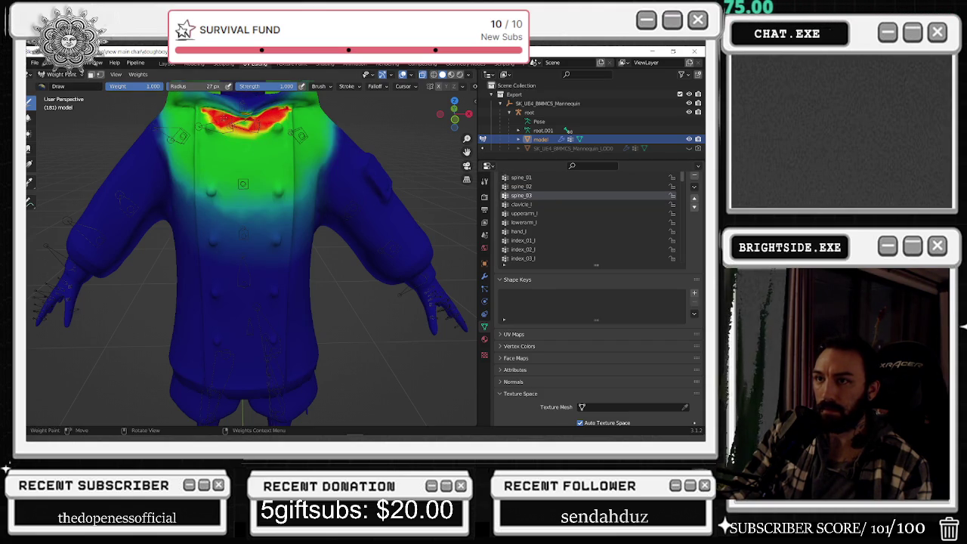
middle_click_drag(243, 184, 247, 231)
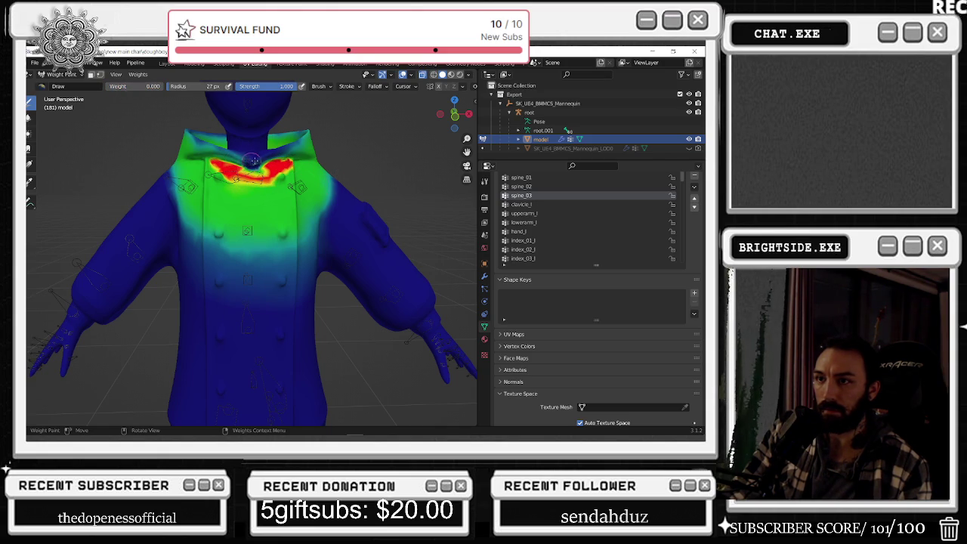
scroll(302, 218, "down", 2)
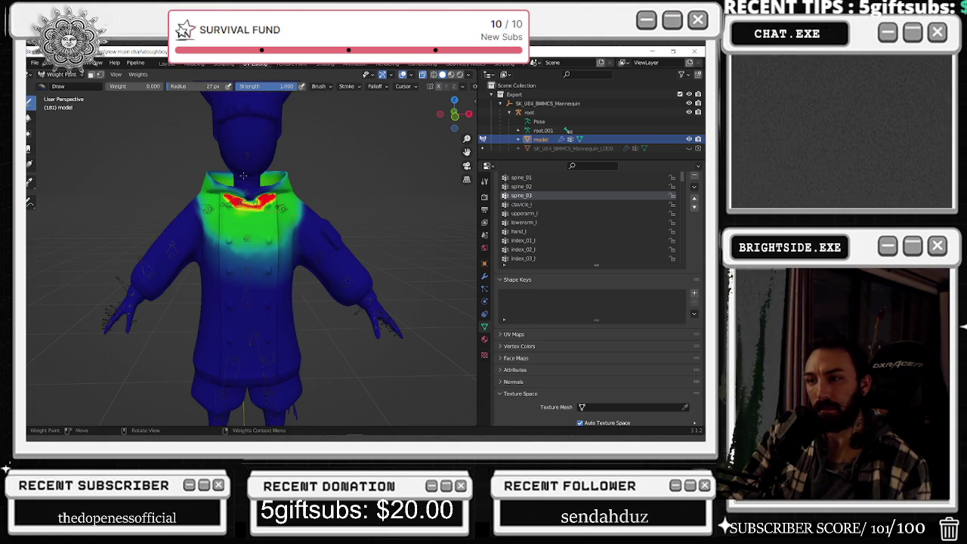
left_click(35, 62)
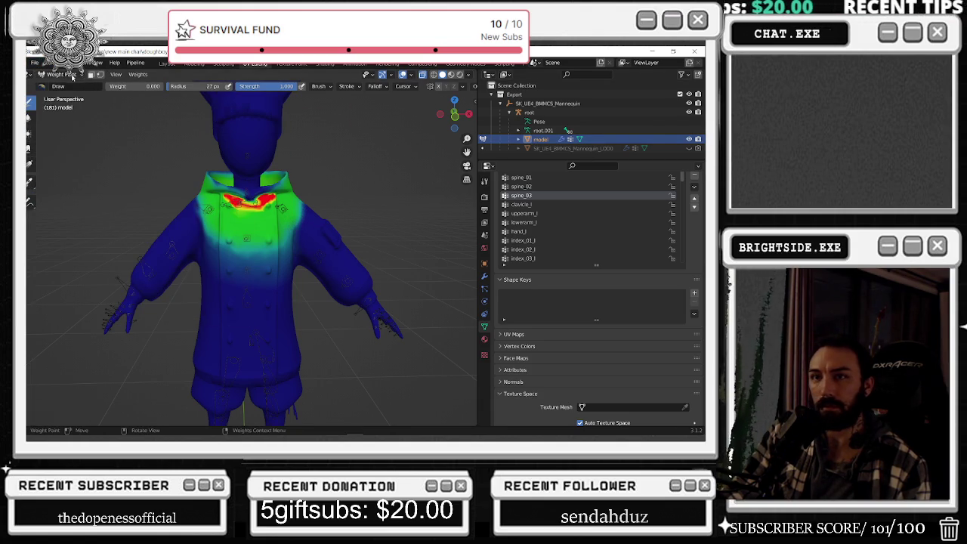
left_click(62, 74)
- In Object Mode, select the armature root together with the chef model
left_click(60, 80)
left_click(529, 112)
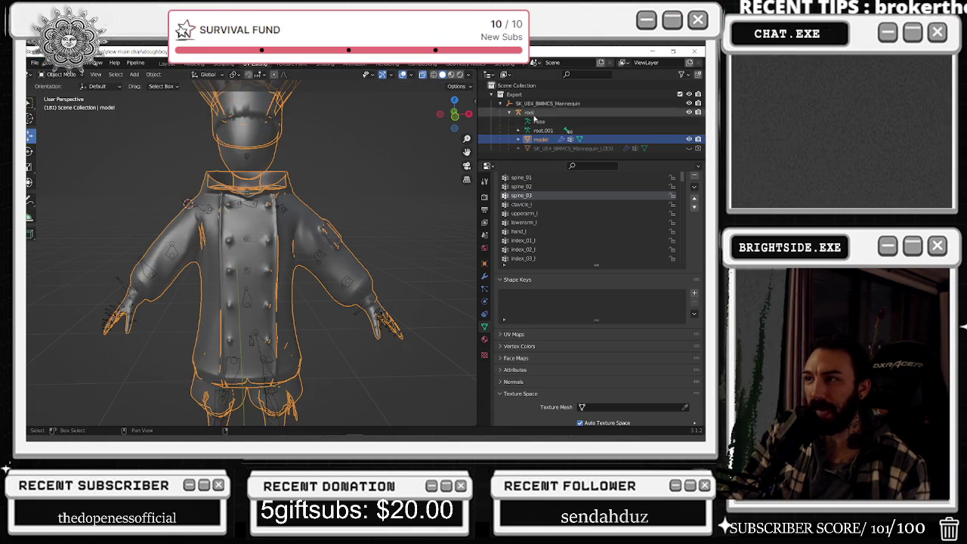
left_click(540, 139, "ctrl")
left_click(62, 75)
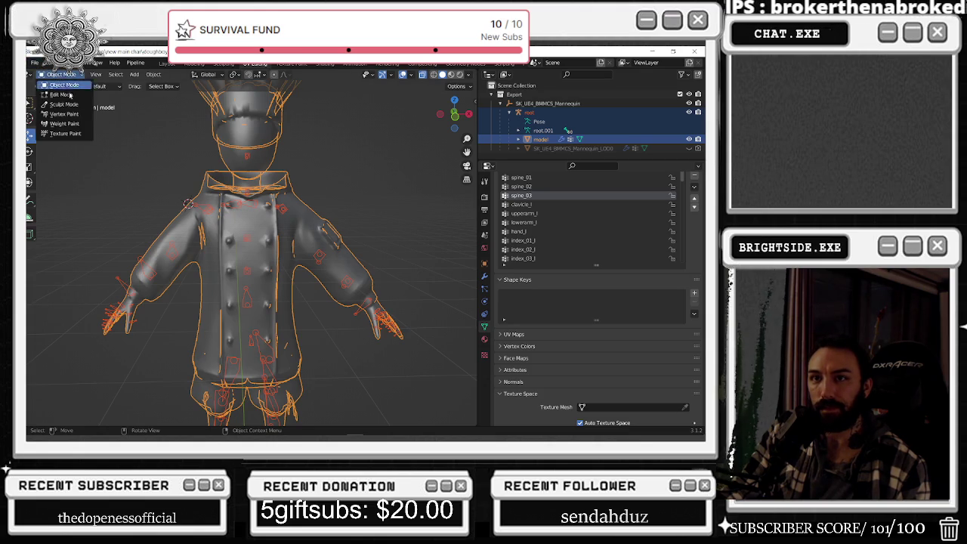
left_click(62, 81)
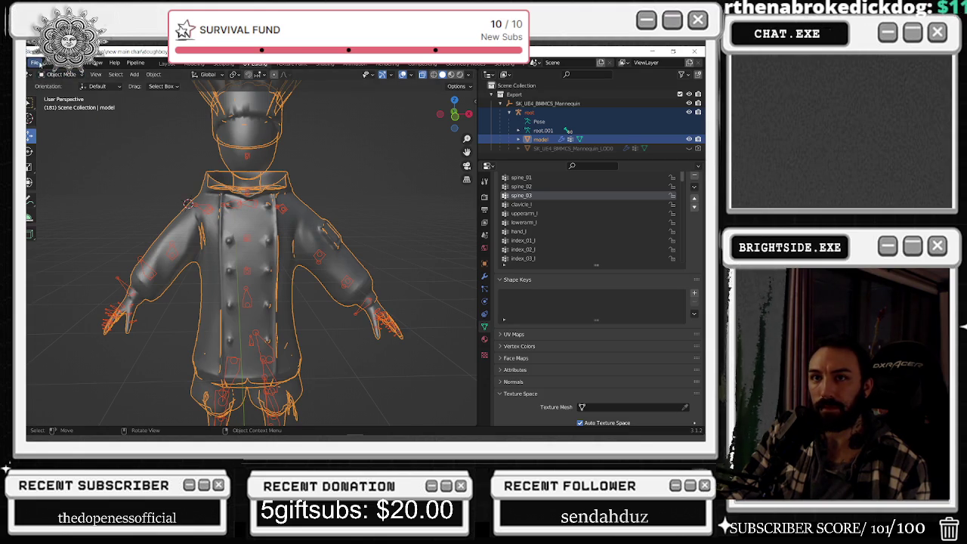
- Export the chef as an FBX, overwriting doughboy longneck.fbx
left_click(39, 65)
left_click(151, 276)
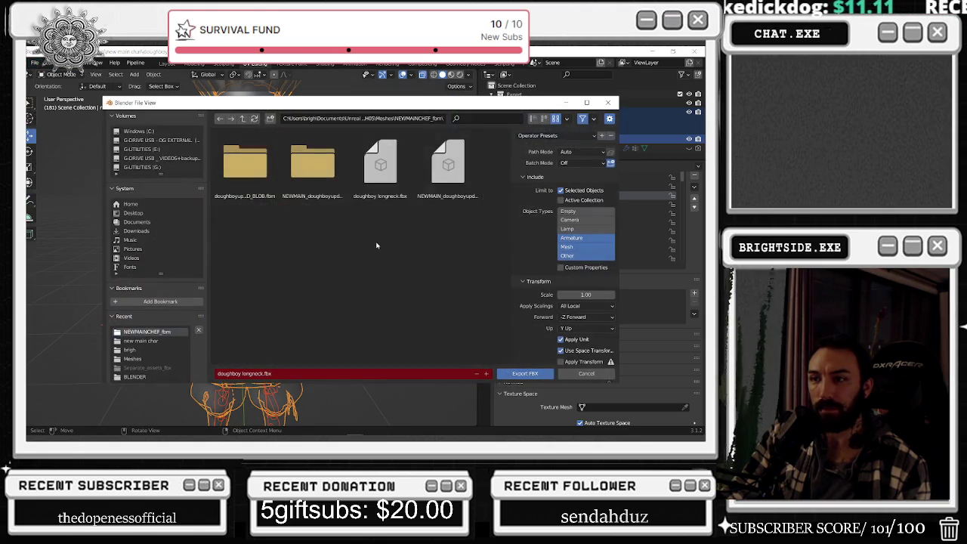
left_click(380, 163)
left_click(448, 163)
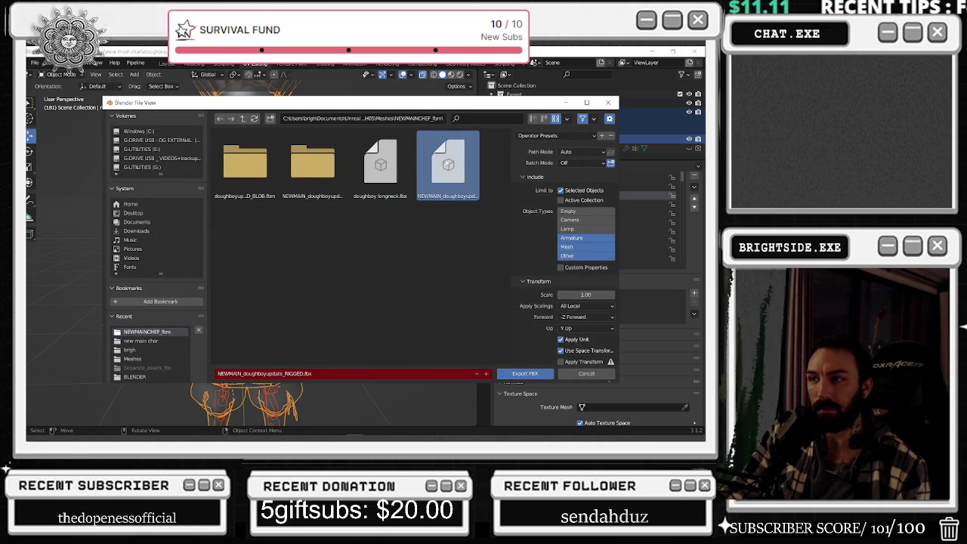
left_click(380, 162)
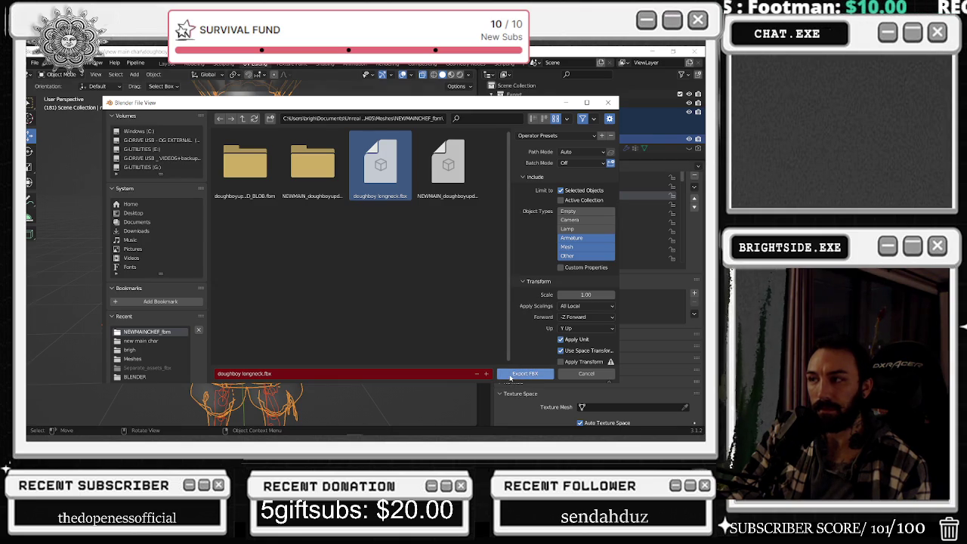
left_click(510, 375)
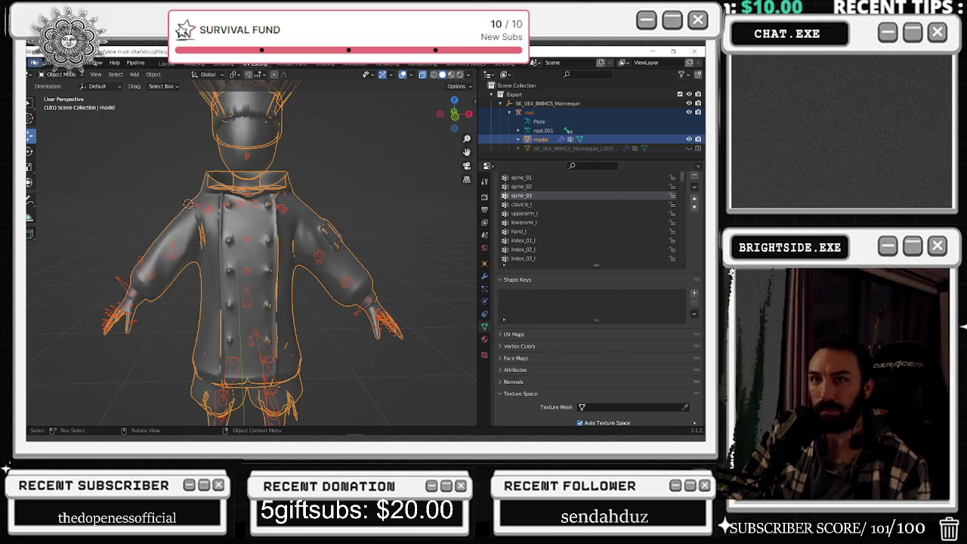
- Load another chef .blend file from File > Open Recent
left_click(34, 62)
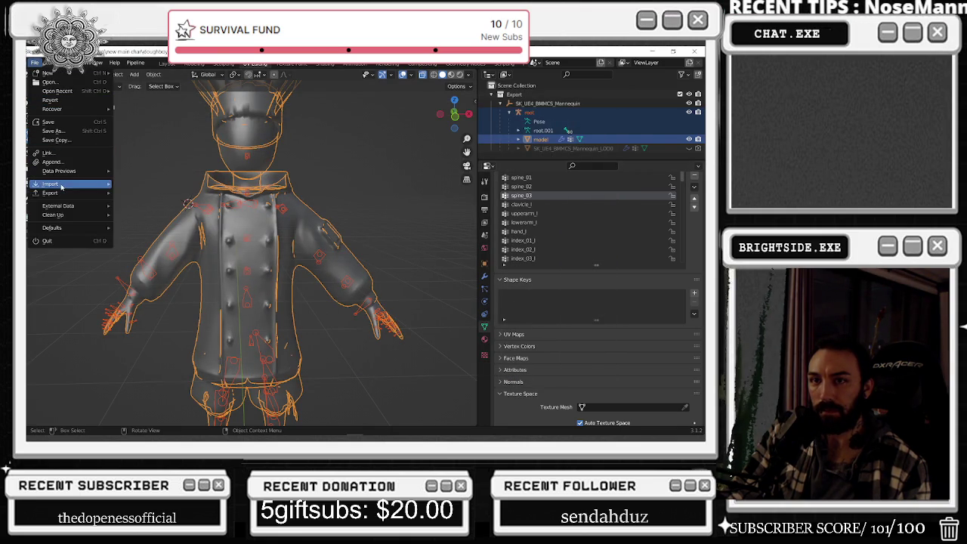
mouse_move(58, 90)
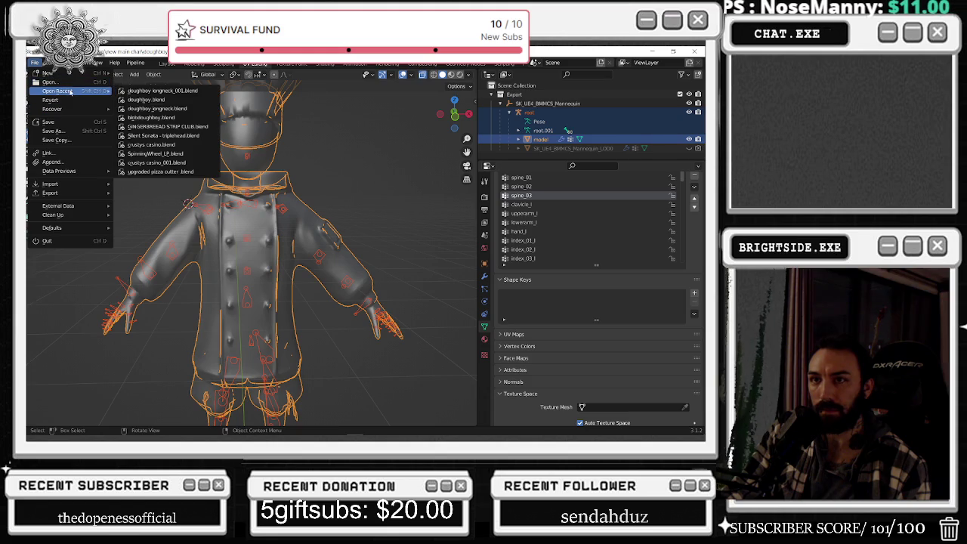
left_click(154, 93)
key("alt+Tab")
left_click(413, 171)
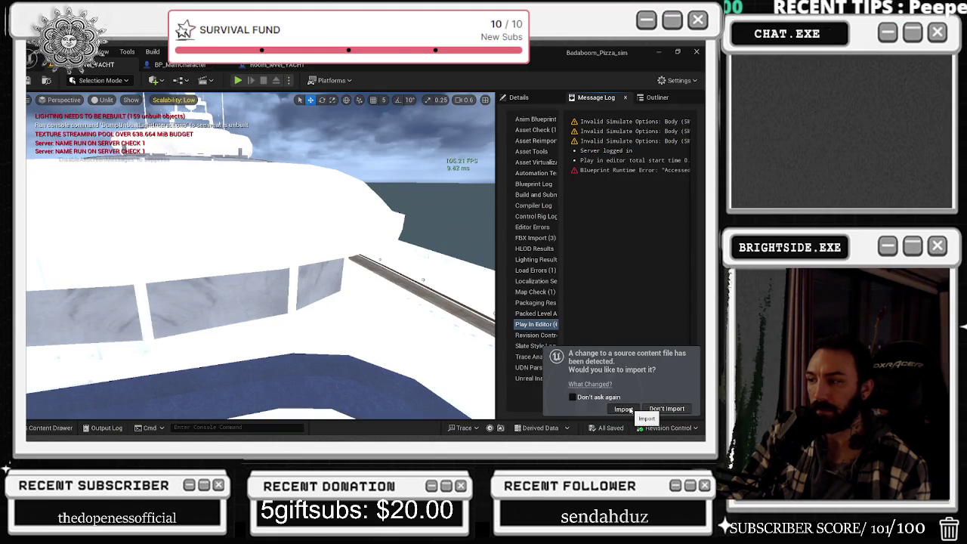
key("alt+Tab")
key("Return")
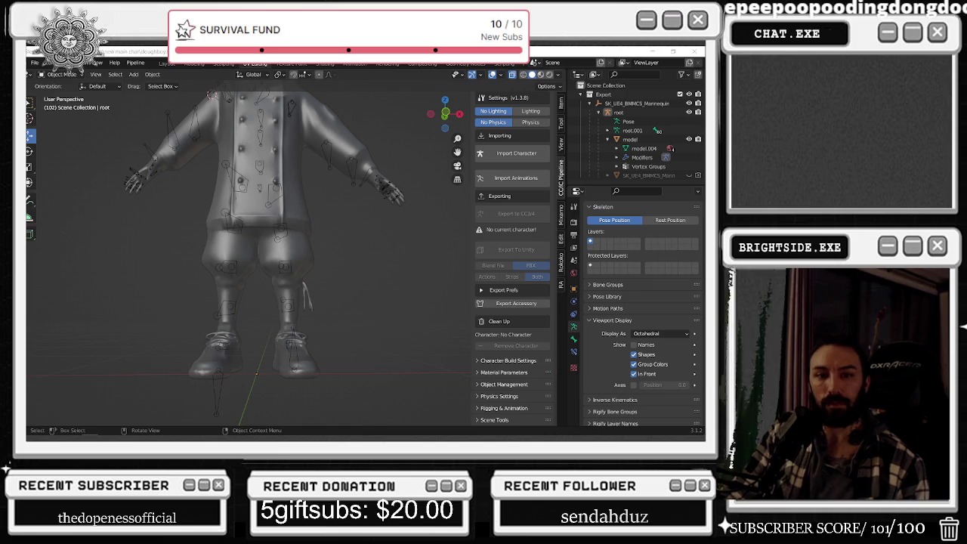
- Frame the newly opened chef in a front view and select the model
mouse_move(209, 93)
middle_mouse_down()
mouse_move(212, 168)
mouse_move(361, 256)
middle_mouse_up()
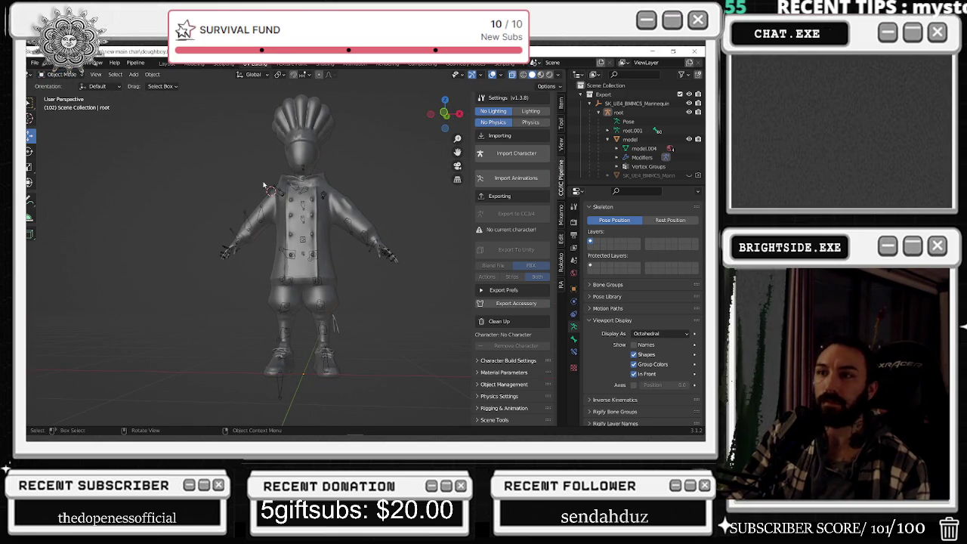
middle_click_drag(315, 206, 280, 220, "shift")
left_click(285, 141)
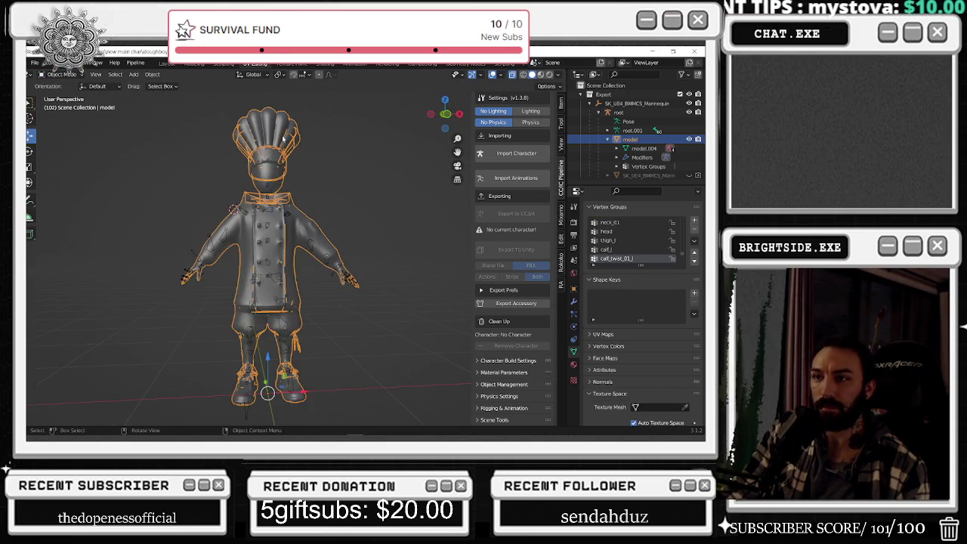
middle_click_drag(287, 156, 277, 159)
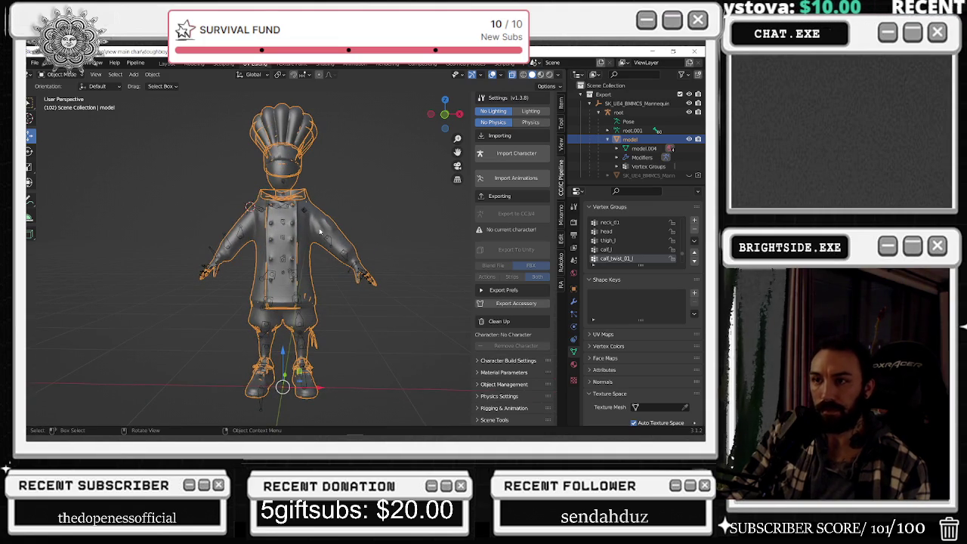
left_click(362, 182)
middle_click_drag(316, 176, 370, 204)
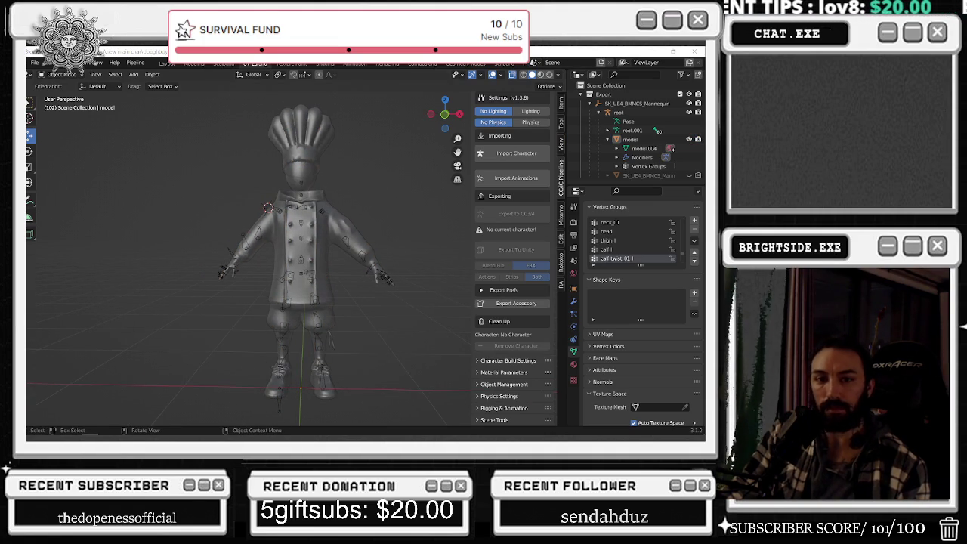
left_click(289, 145)
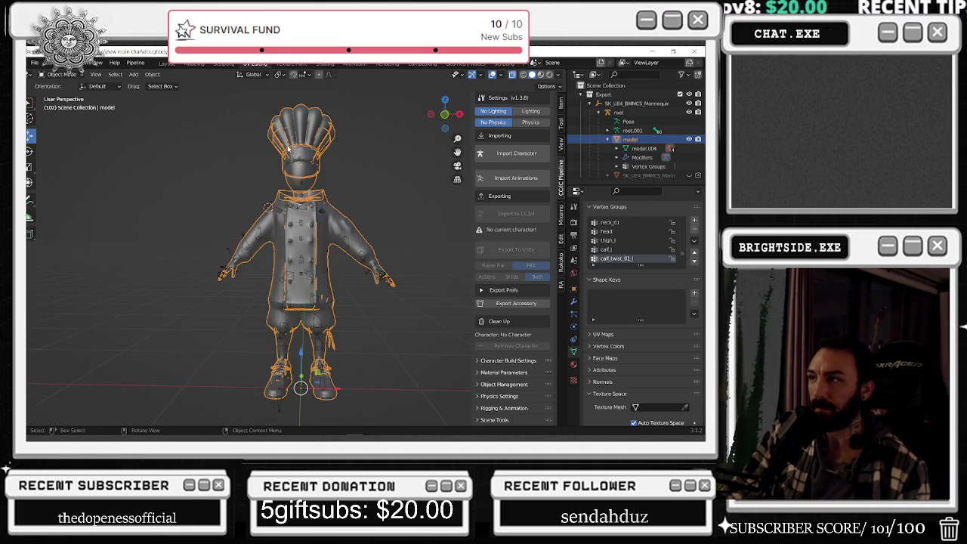
middle_click_drag(287, 149, 327, 186)
left_click(328, 186)
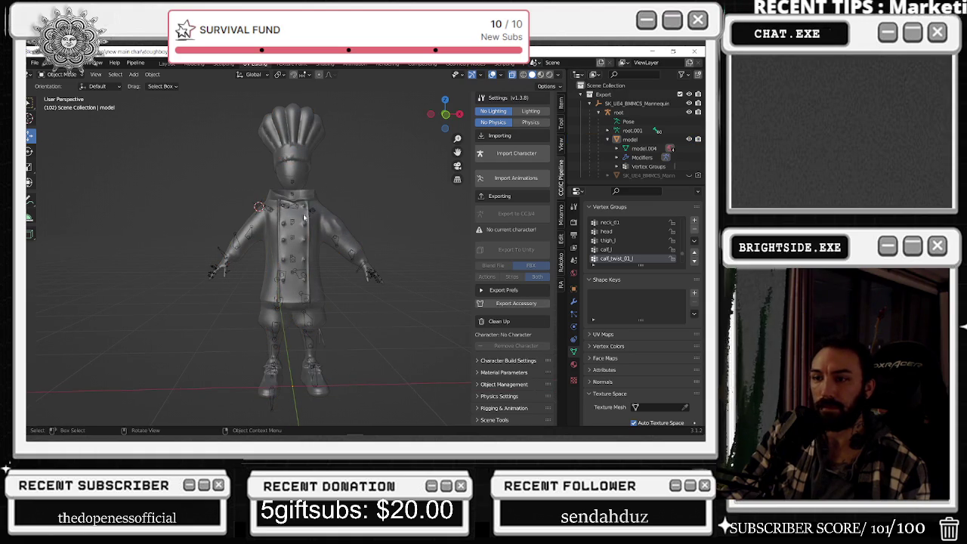
left_click(311, 138)
- Make pelvis the active vertex group and switch the chef to Weight Paint mode
scroll(626, 250, "up", 5)
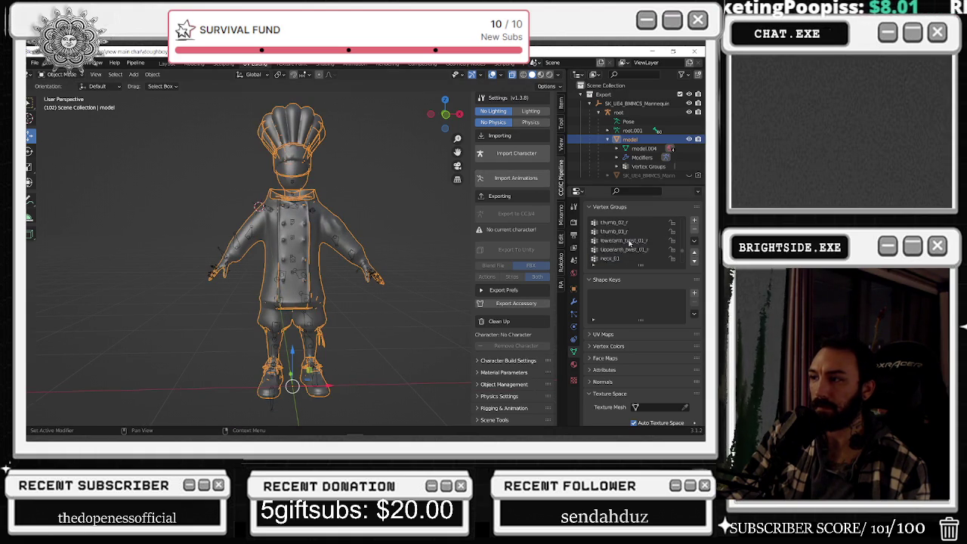
scroll(625, 250, "up", 5)
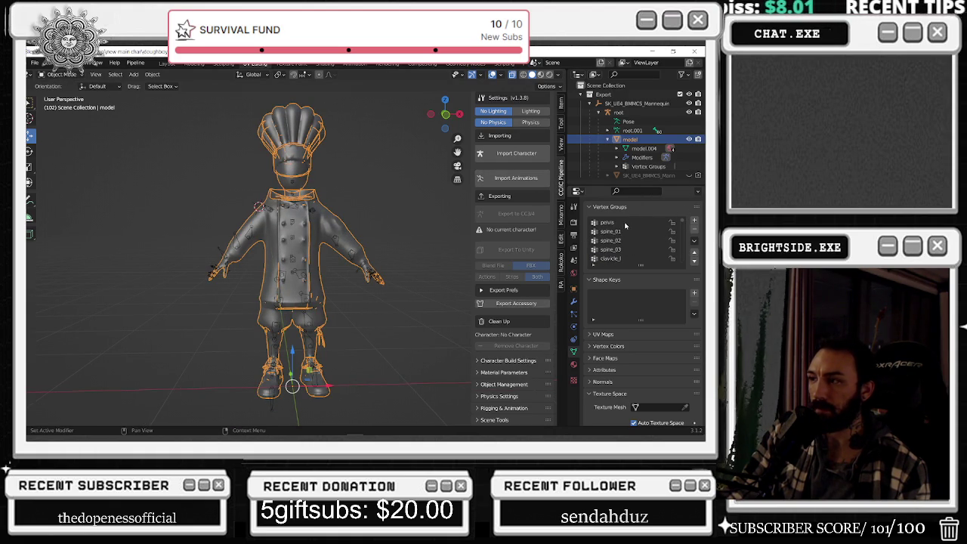
left_click(626, 225)
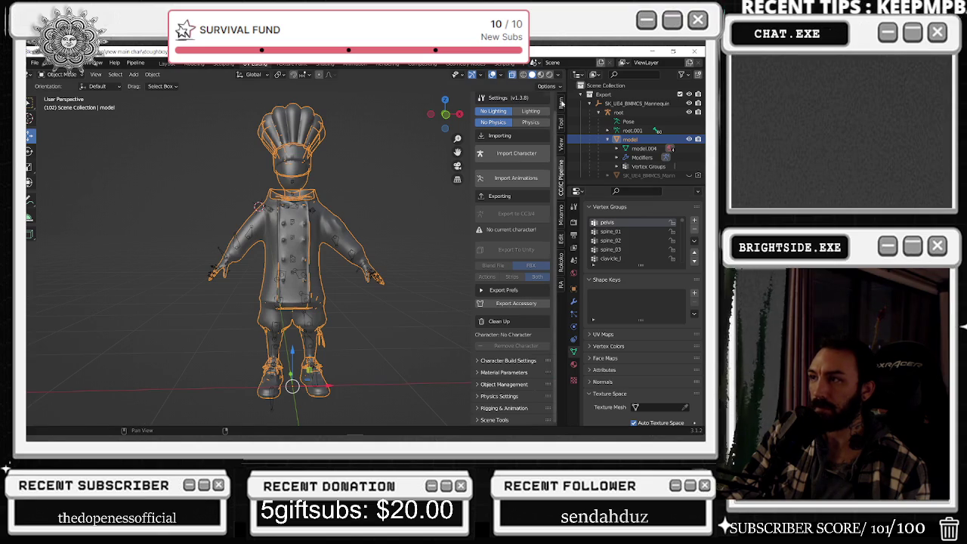
left_click(562, 103)
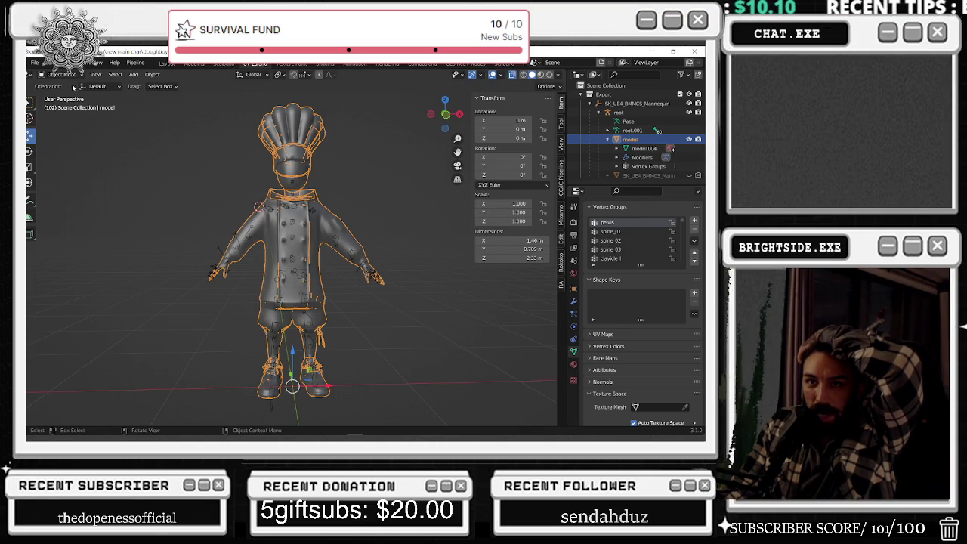
left_click(61, 74)
left_click(62, 123)
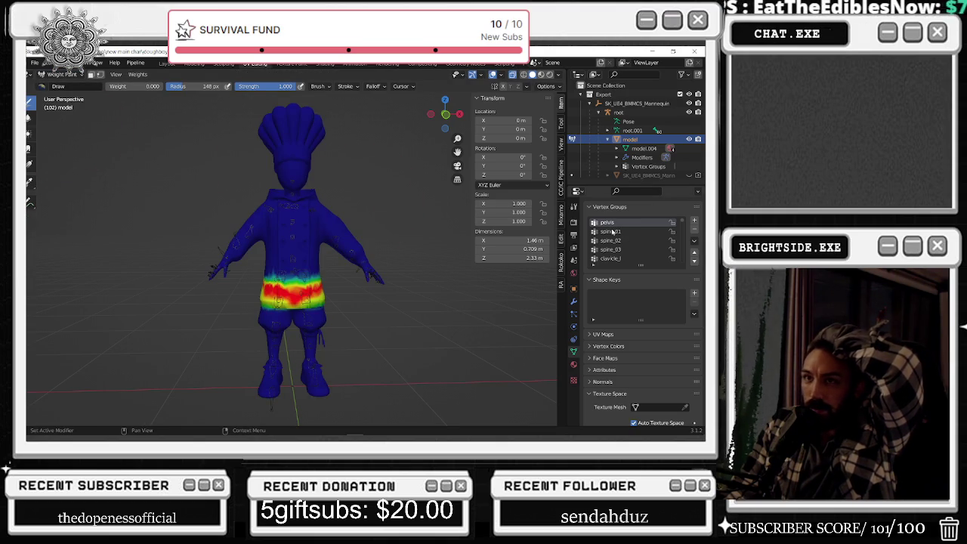
- Make spine_02 active and lighten its upper-right chest weights with brush weight 0
left_click(611, 231)
left_click(612, 241)
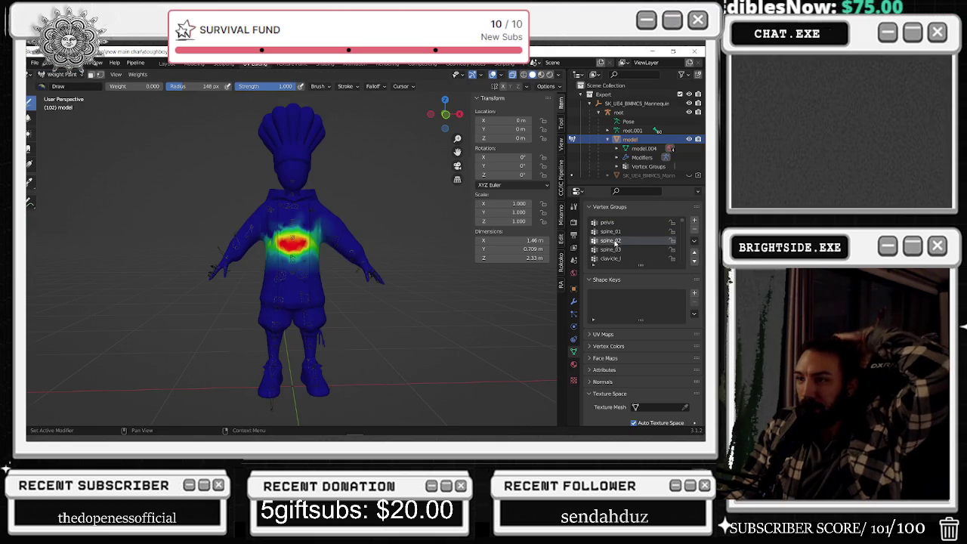
scroll(400, 184, "up", 4)
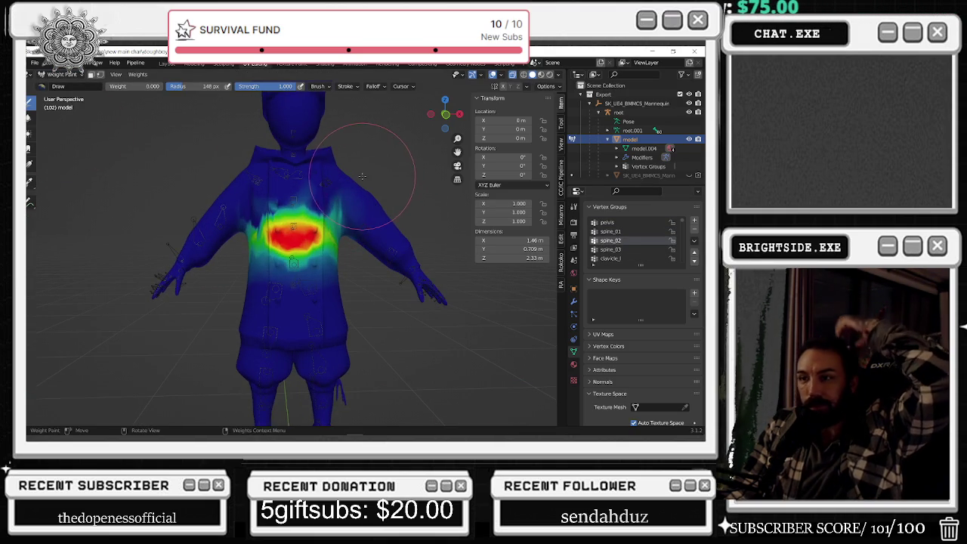
scroll(356, 183, "up", 2)
scroll(349, 193, "up", 2)
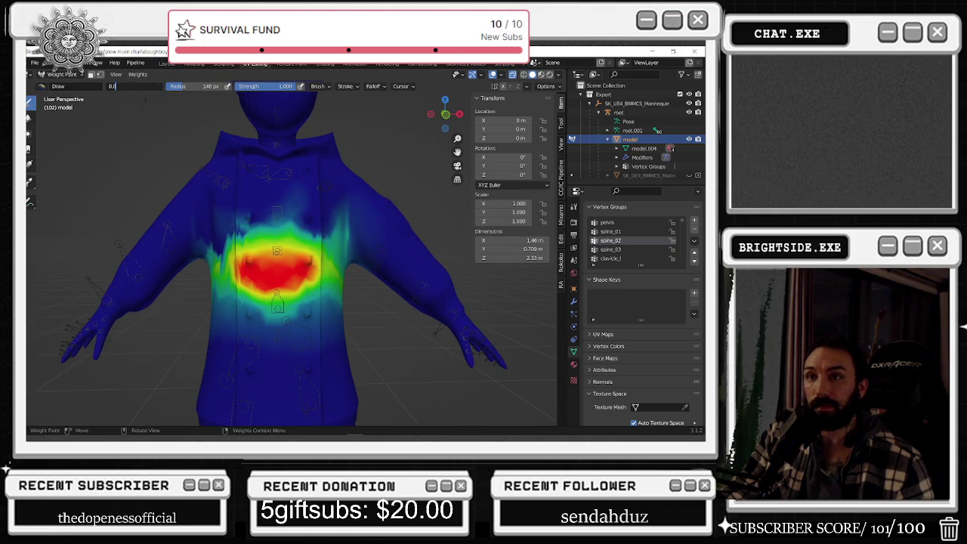
key("Return")
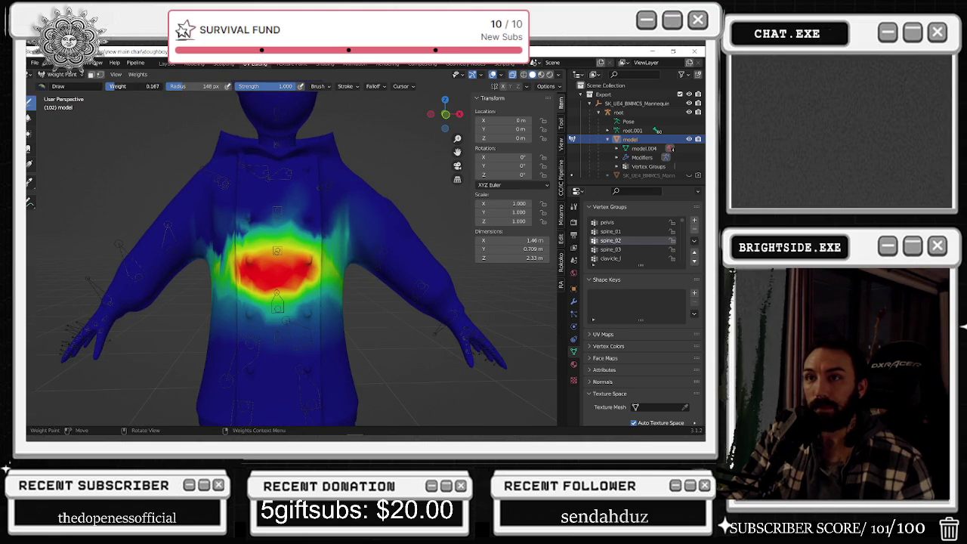
mouse_move(312, 210)
left_mouse_down()
mouse_move(336, 218)
mouse_move(249, 207)
mouse_move(211, 234)
left_mouse_up()
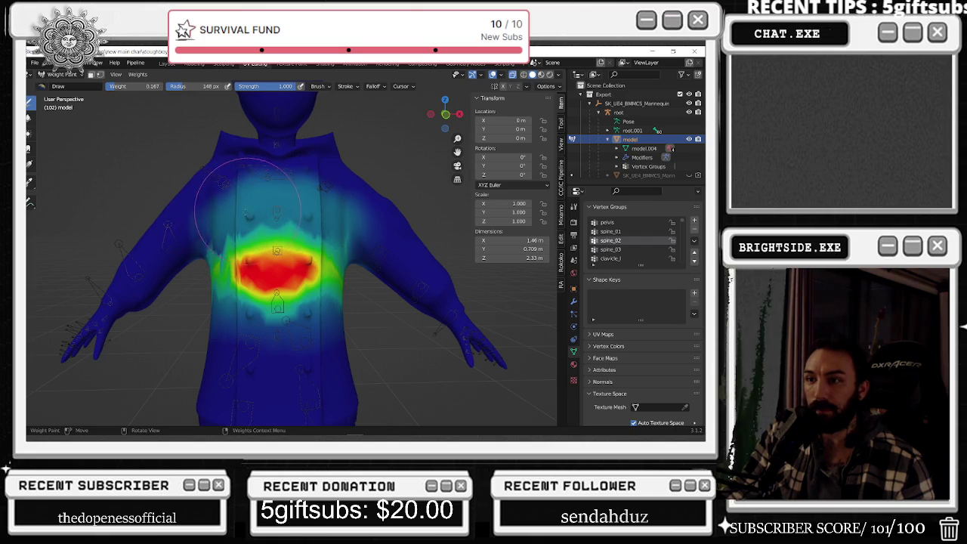
- Paint spine_02 weight across the upper back, then zoom out to see the whole character
middle_click_drag(235, 221, 371, 210)
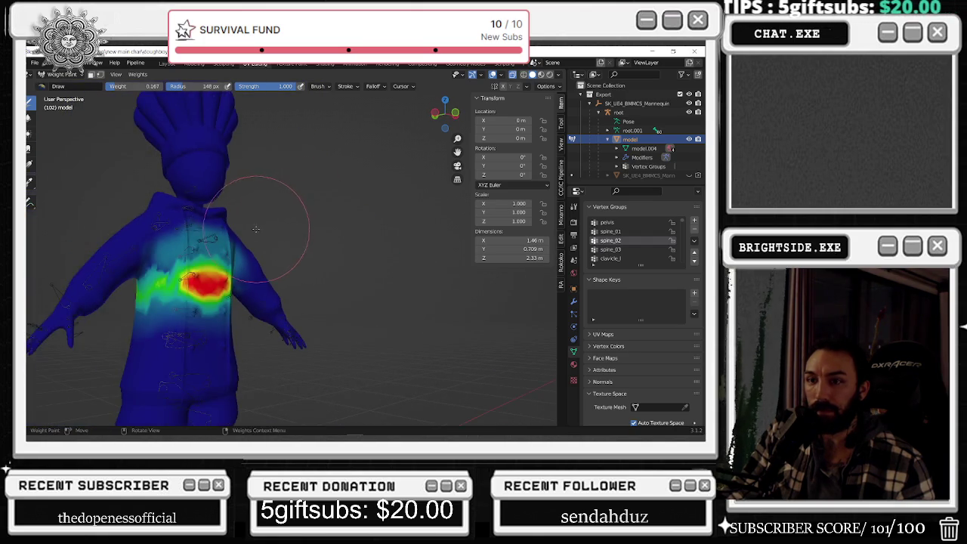
scroll(371, 209, "down", 5)
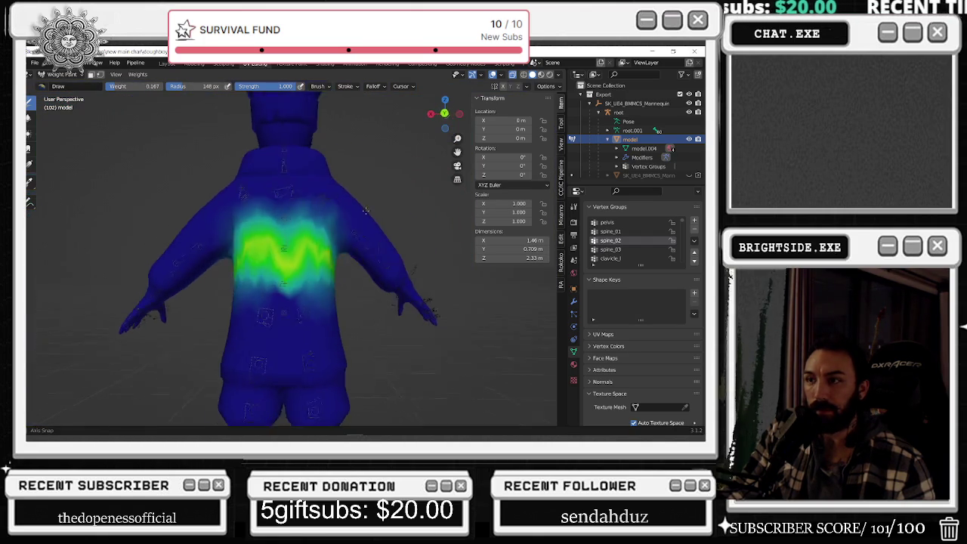
mouse_move(371, 209)
middle_mouse_down()
mouse_move(260, 271)
mouse_move(288, 262)
middle_mouse_up()
scroll(261, 270, "up", 2)
scroll(260, 270, "up", 5)
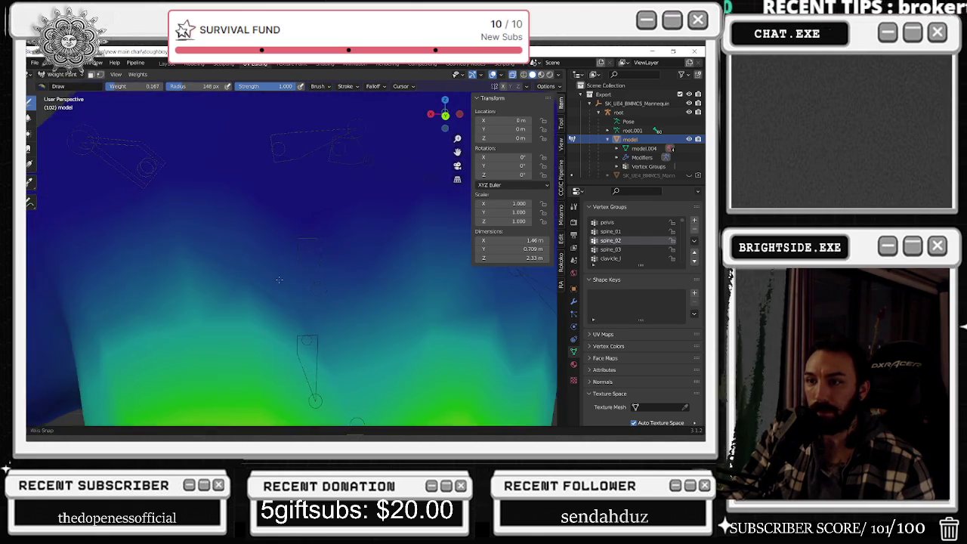
scroll(289, 261, "down", 4)
mouse_move(288, 262)
left_mouse_down()
mouse_move(378, 237)
mouse_move(391, 251)
mouse_move(204, 268)
mouse_move(264, 260)
left_mouse_up()
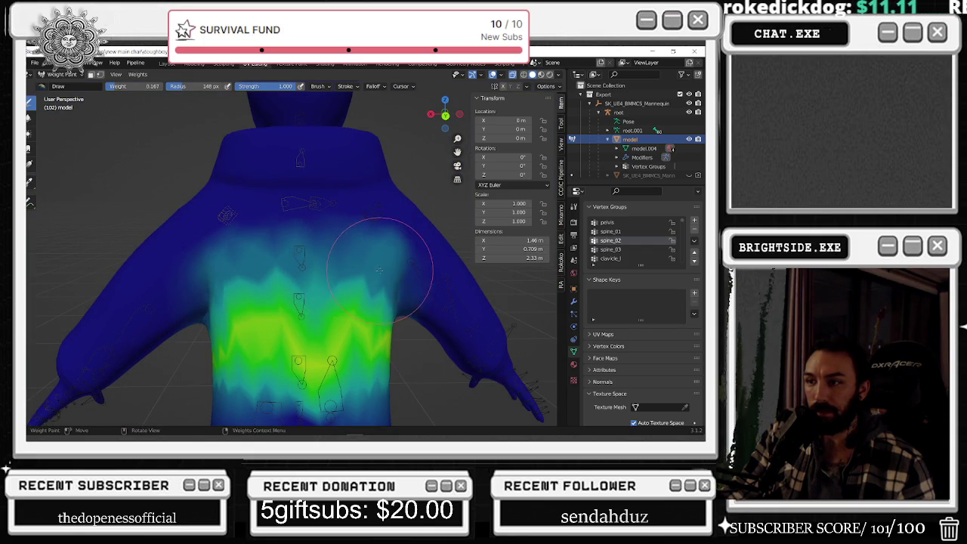
middle_click_drag(306, 260, 325, 253)
scroll(325, 253, "down", 4)
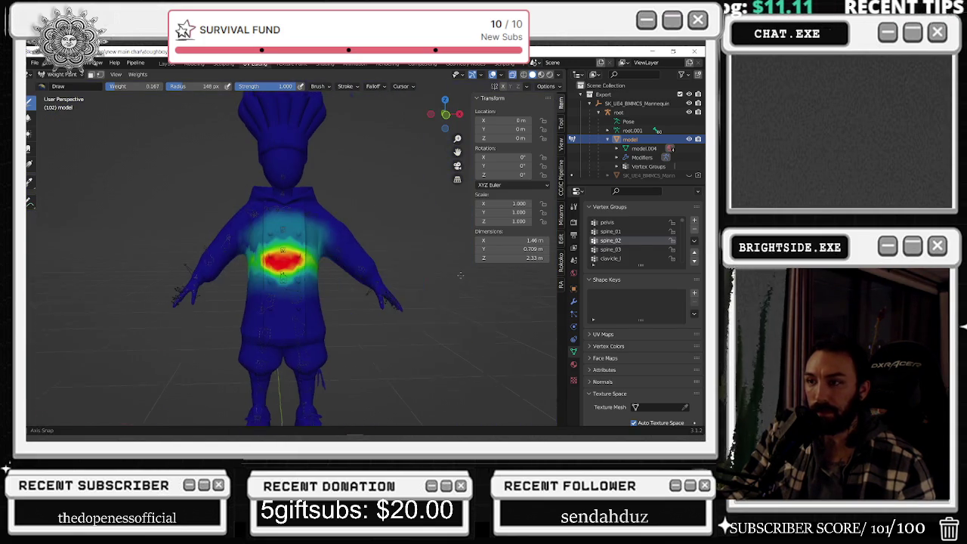
- Switch to spine_03 and paint light cyan weight over the chest, shoulder and upper back
left_click(610, 249)
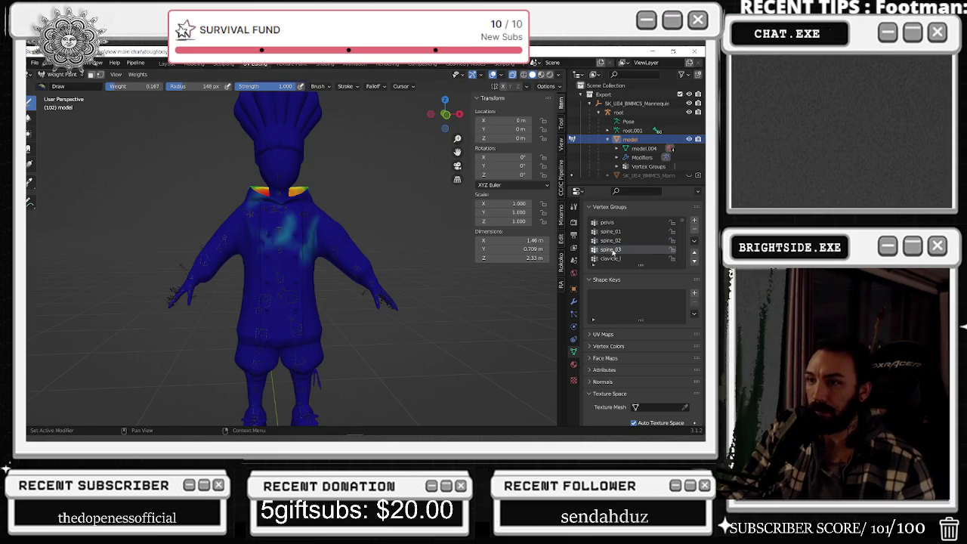
scroll(265, 332, "up", 2)
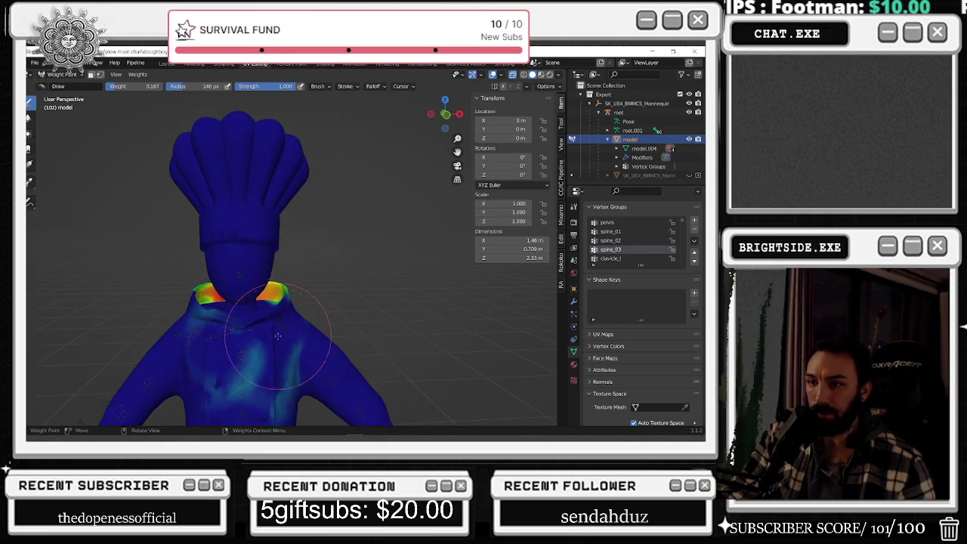
scroll(268, 328, "up", 2)
scroll(269, 328, "down", 1)
left_click(254, 322)
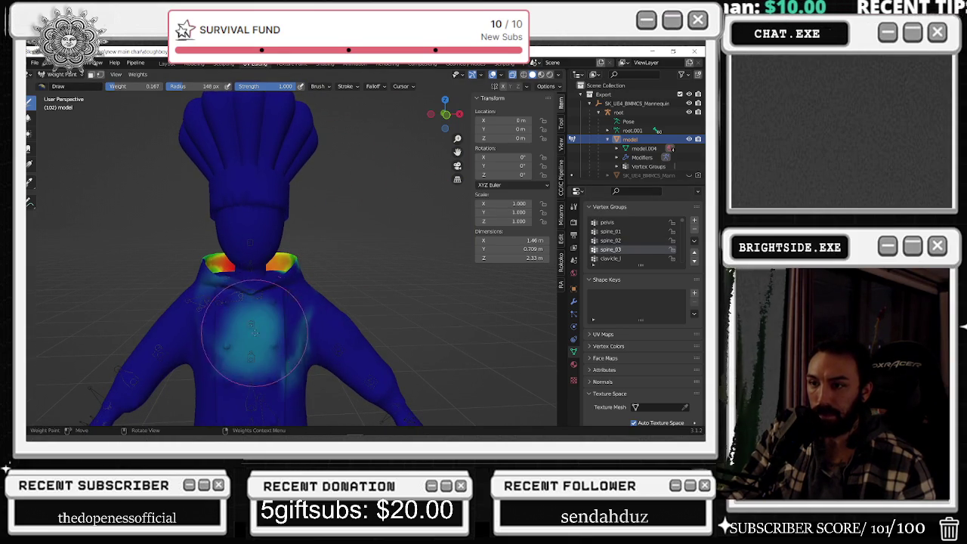
left_click_drag(256, 331, 297, 296)
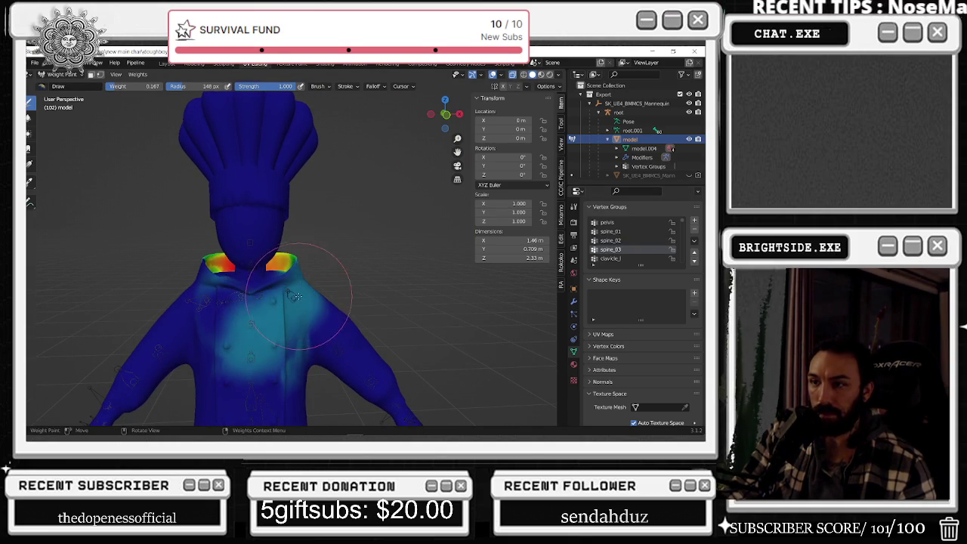
left_click_drag(274, 327, 228, 310)
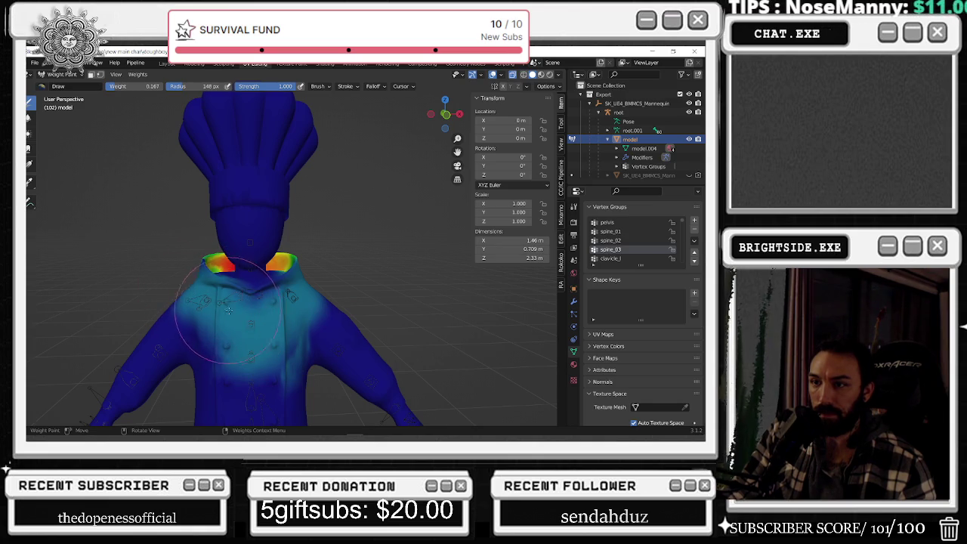
mouse_move(243, 328)
middle_mouse_down()
mouse_move(404, 295)
mouse_move(424, 314)
middle_mouse_up()
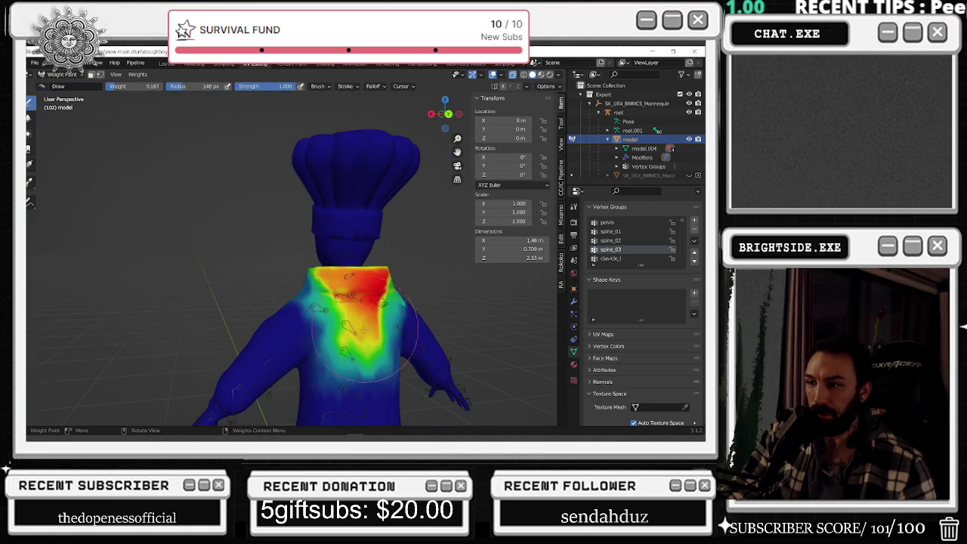
left_click_drag(366, 331, 365, 344)
middle_click_drag(376, 342, 319, 289)
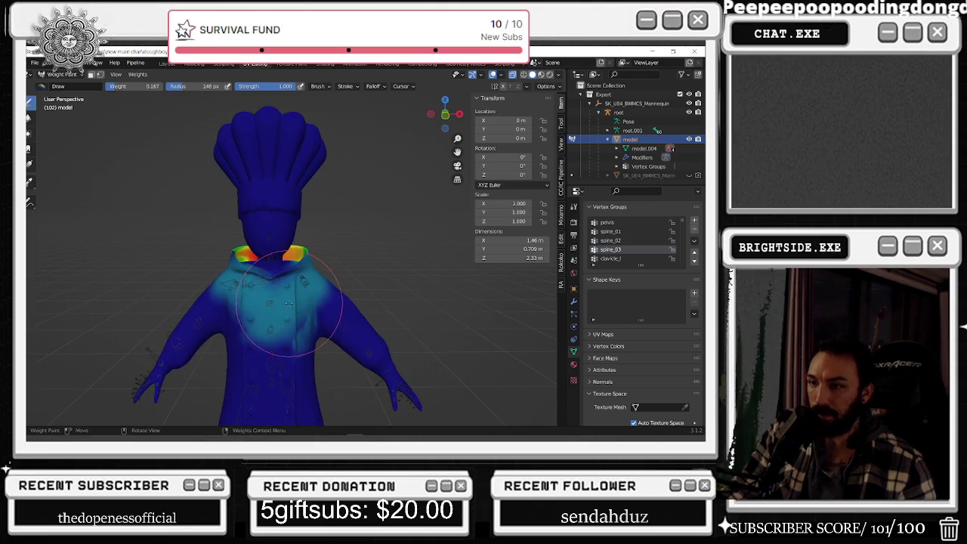
mouse_move(252, 317)
left_mouse_down()
mouse_move(227, 333)
mouse_move(204, 317)
left_mouse_up()
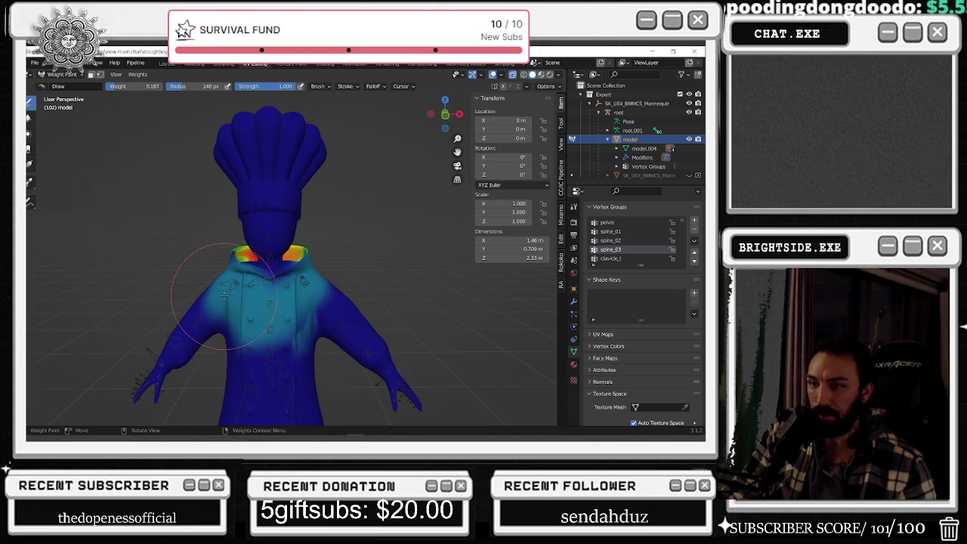
- Lower the brush weight to 0.512 and paint green weight across the chest
left_click_drag(151, 86, 140, 86)
scroll(265, 302, "up", 3)
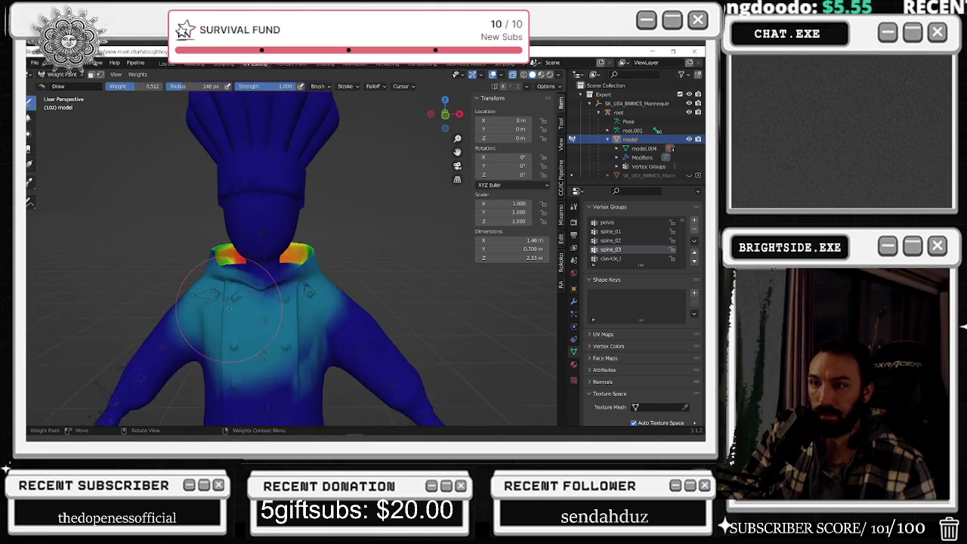
scroll(265, 302, "up", 2)
left_click(261, 302)
left_click_drag(261, 303, 243, 296)
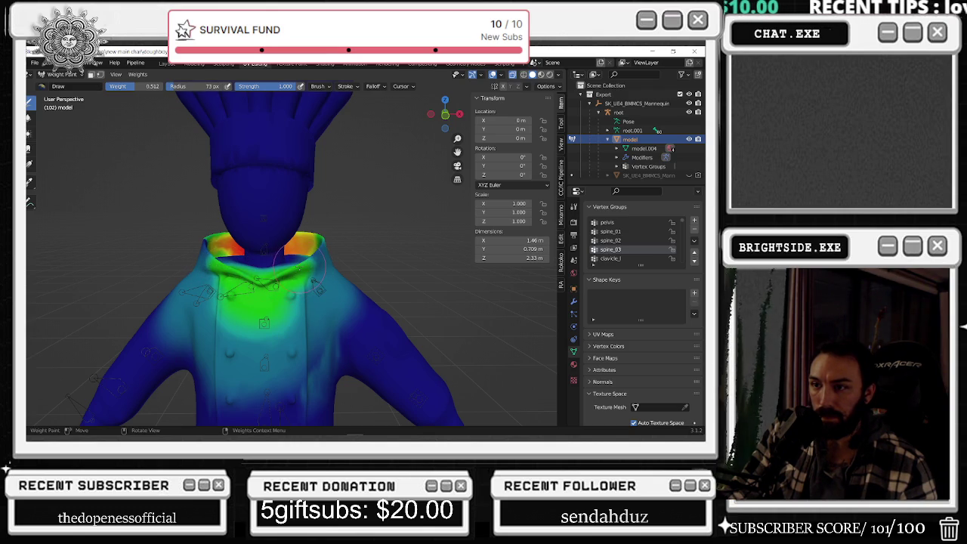
- Paint full red spine_03 weight across the upper chest and collar, then inspect it from below
middle_click_drag(264, 323, 242, 301)
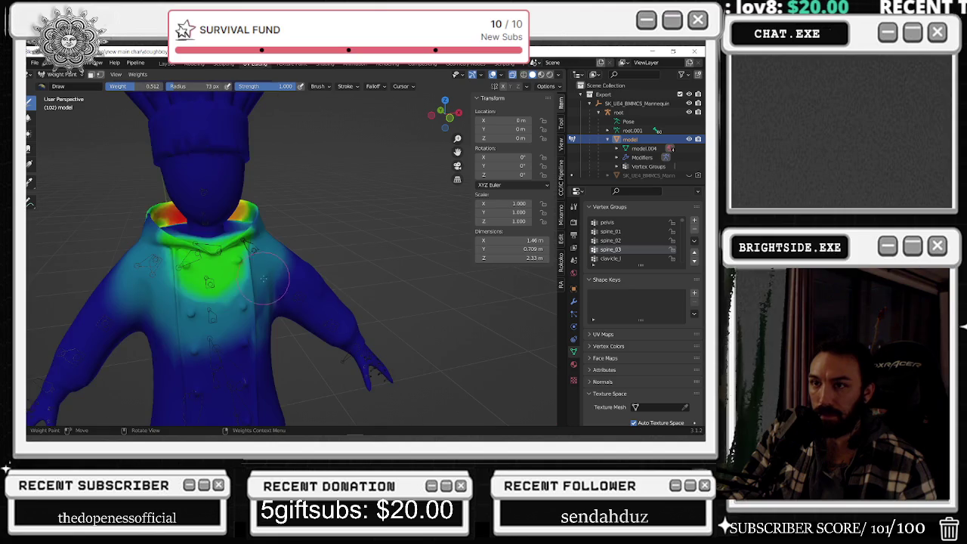
scroll(264, 280, "down", 2)
scroll(151, 173, "up", 4)
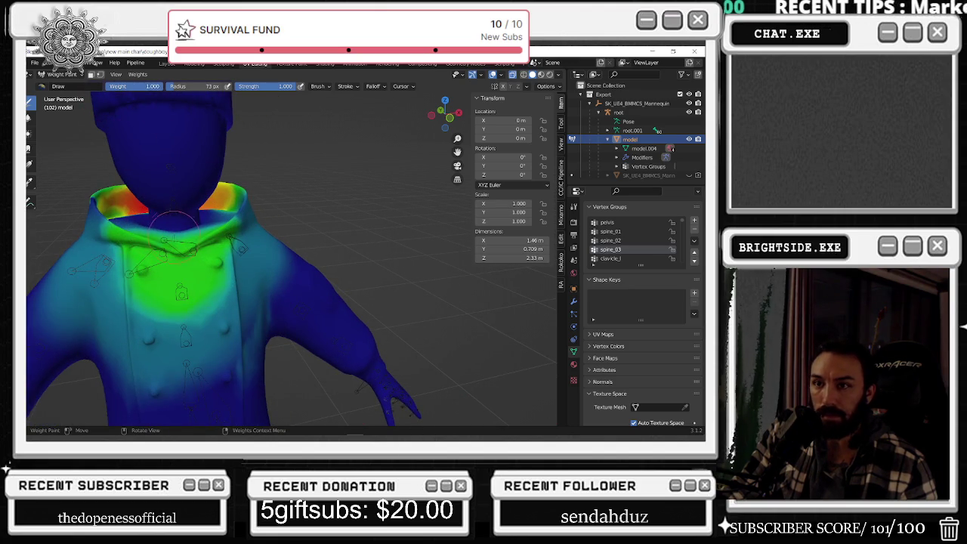
mouse_move(175, 231)
left_mouse_down()
mouse_move(163, 244)
mouse_move(212, 243)
mouse_move(160, 227)
left_mouse_up()
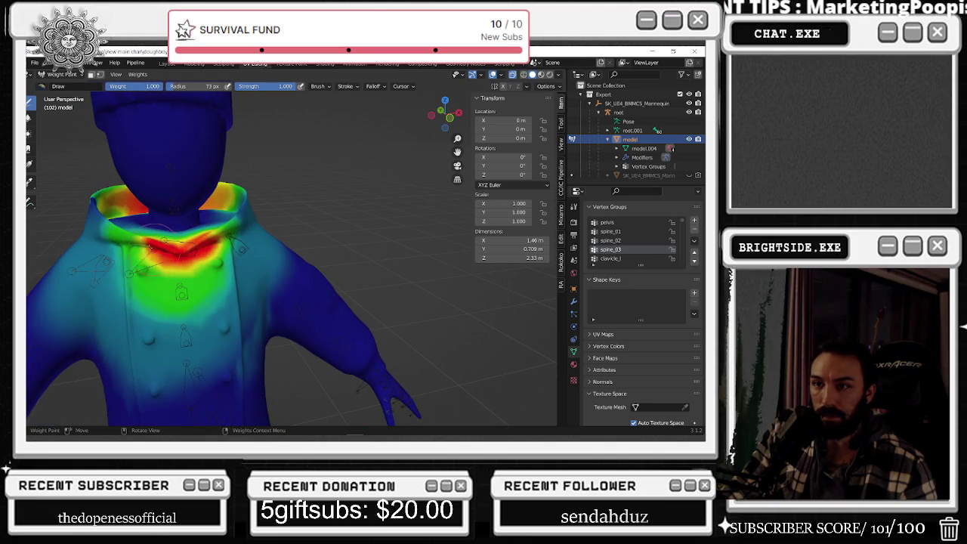
scroll(161, 230, "down", 3)
scroll(265, 249, "up", 4)
mouse_move(325, 226)
middle_mouse_down()
mouse_move(375, 253)
mouse_move(346, 313)
mouse_move(359, 312)
mouse_move(410, 356)
mouse_move(246, 311)
middle_mouse_up()
scroll(299, 310, "down", 3)
scroll(410, 356, "up", 3)
scroll(410, 356, "down", 4)
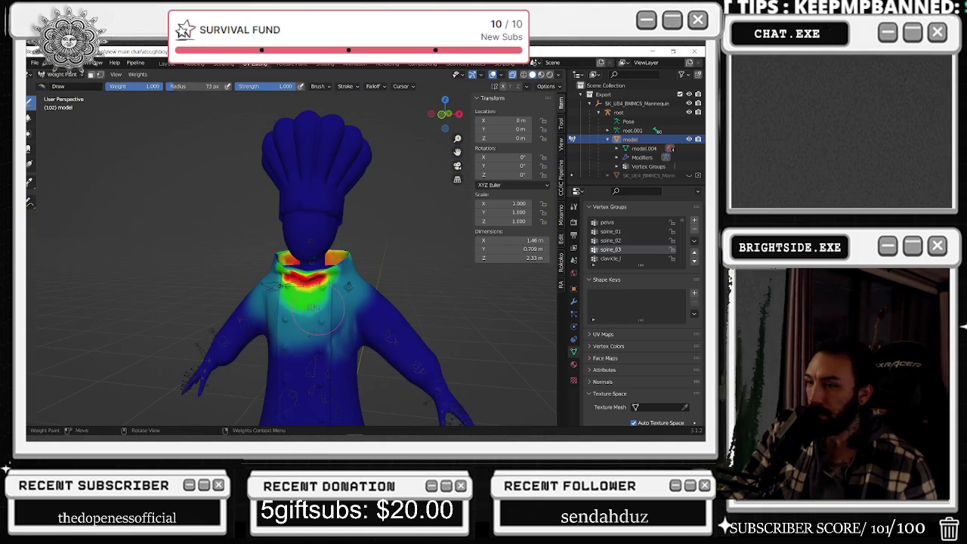
scroll(367, 313, "up", 1)
scroll(368, 313, "up", 2)
scroll(367, 313, "up", 2)
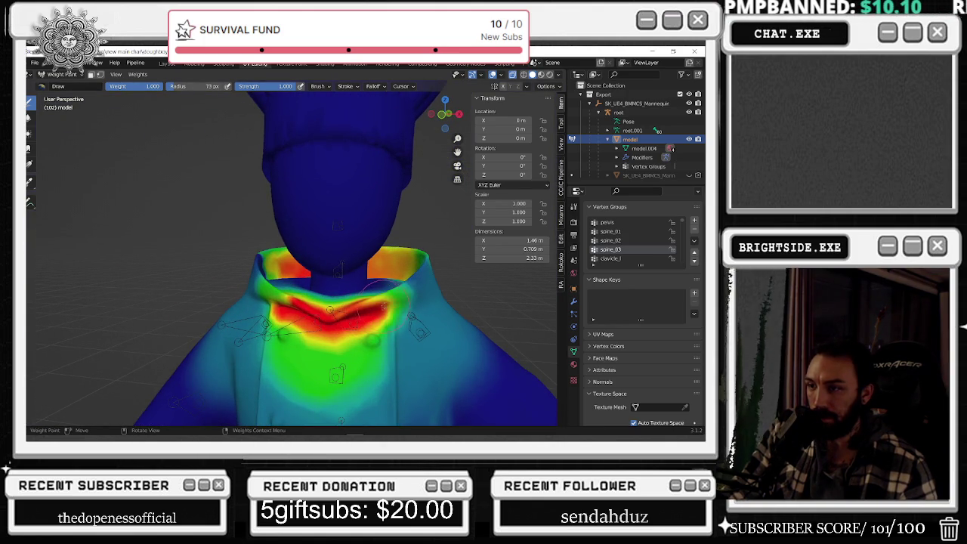
scroll(380, 305, "down", 2)
scroll(380, 305, "down", 2)
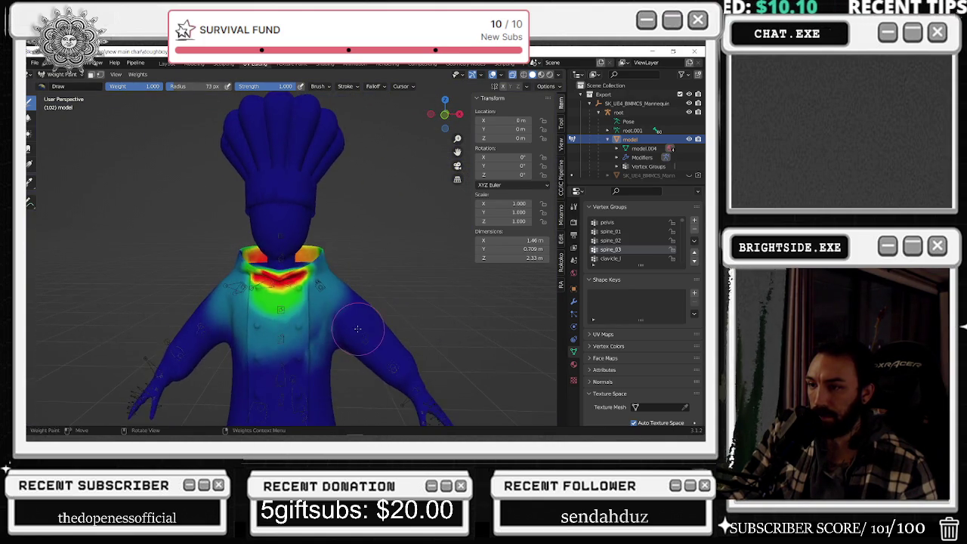
scroll(380, 305, "down", 2)
- Review the clavicle_l, upperarm_l, lowerarm_l and hand_l weights in turn
left_click(624, 259)
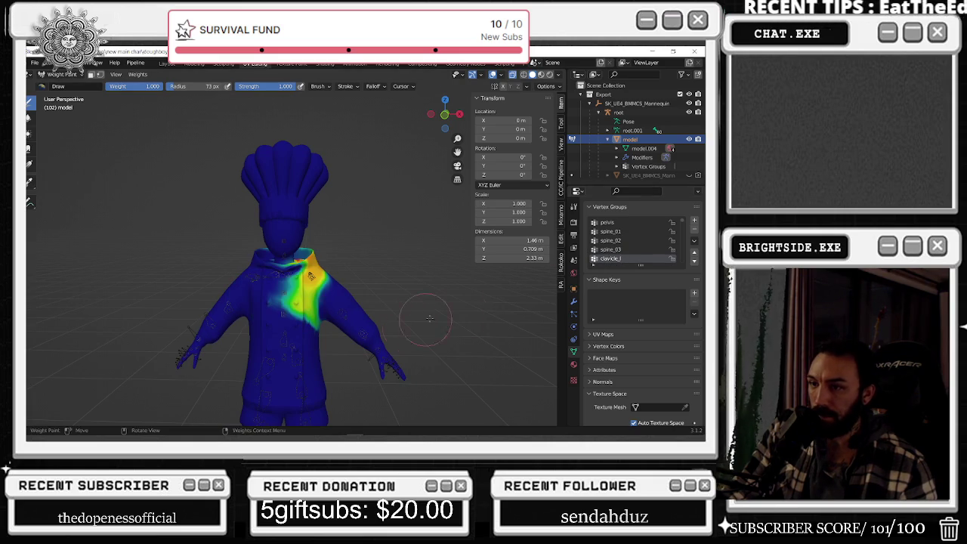
scroll(622, 242, "down", 2)
scroll(623, 242, "down", 1)
left_click(622, 240)
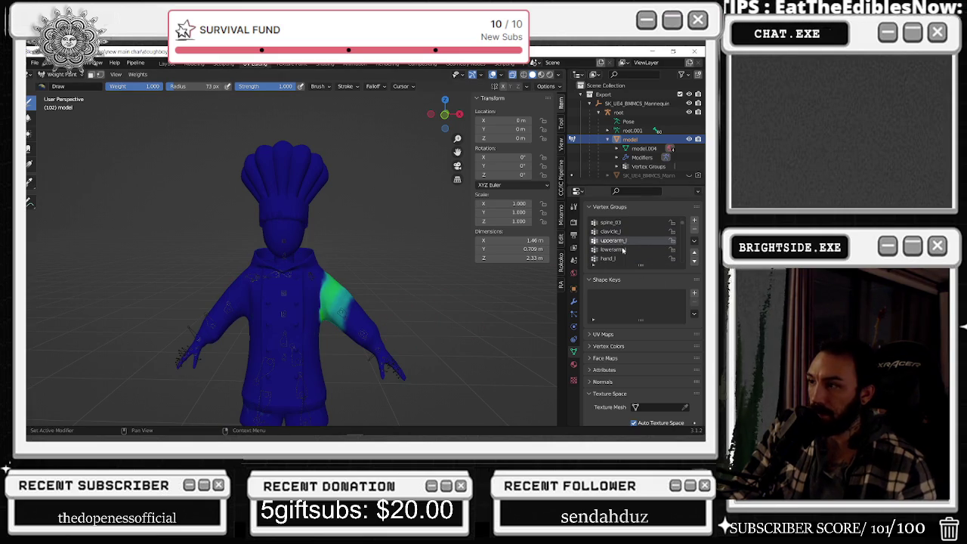
left_click(623, 249)
left_click(621, 258)
left_click(621, 252)
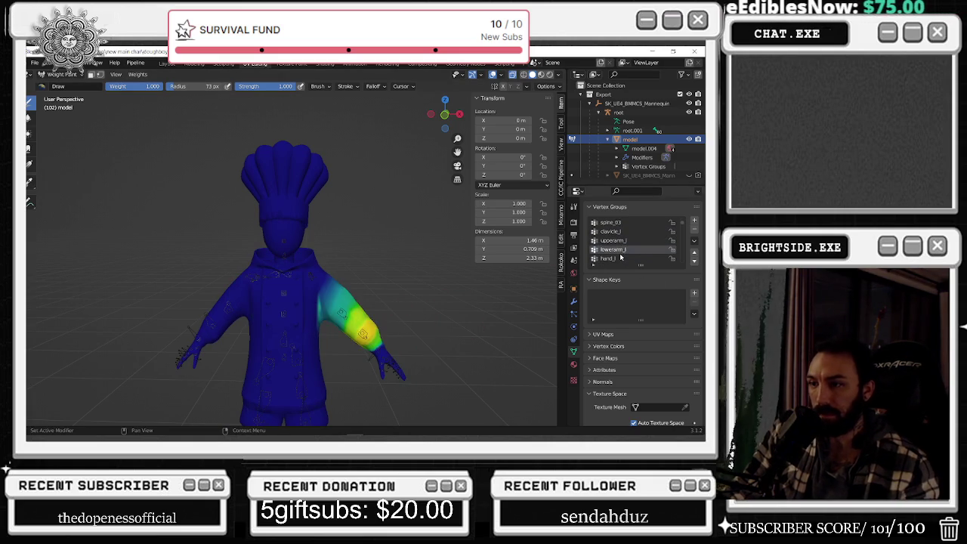
- Paint a full red weight streak on the left upper arm
scroll(620, 257, "up", 2, "ctrl")
scroll(616, 261, "down", 1, "ctrl")
scroll(617, 261, "down", 1, "ctrl")
scroll(617, 261, "up", 1, "ctrl")
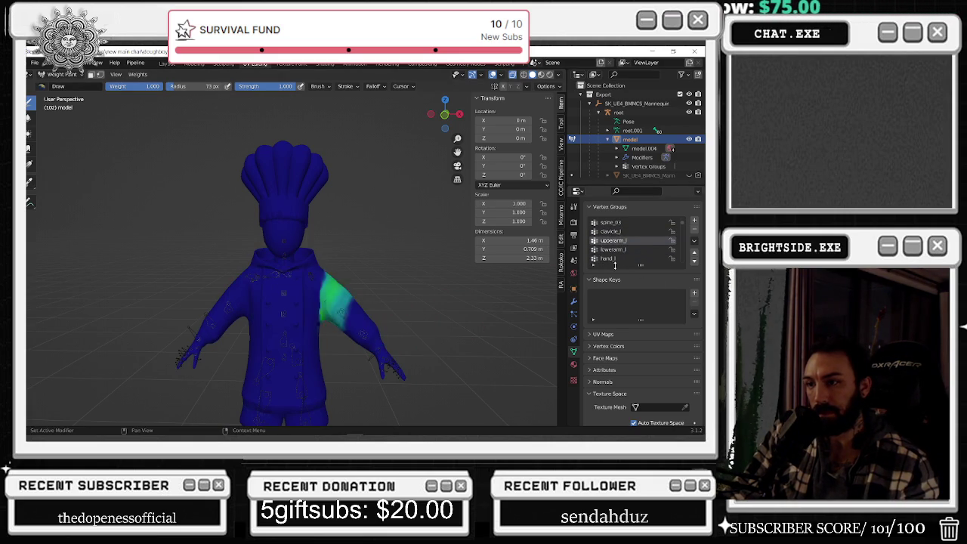
scroll(615, 262, "up", 1, "ctrl")
scroll(615, 263, "down", 1, "ctrl")
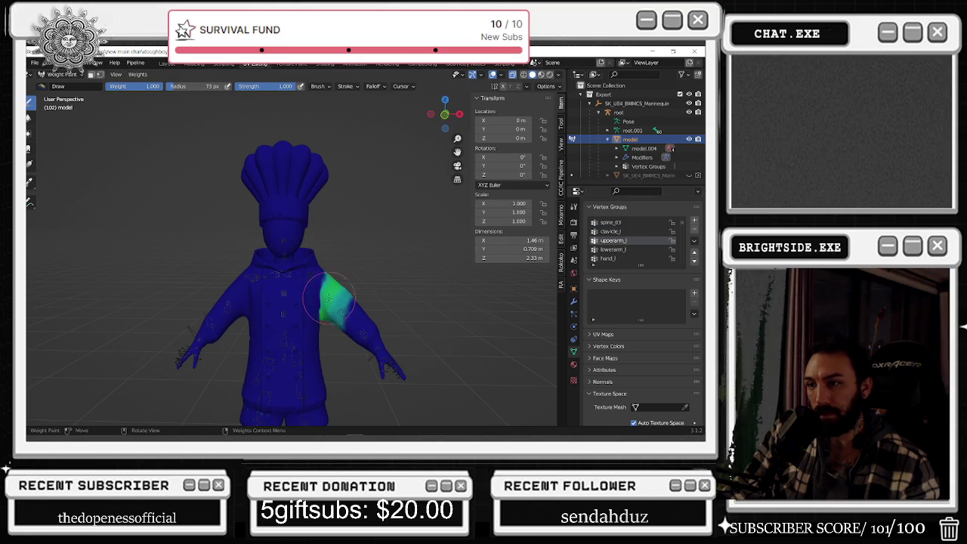
scroll(329, 297, "up", 2)
left_click_drag(341, 335, 341, 295)
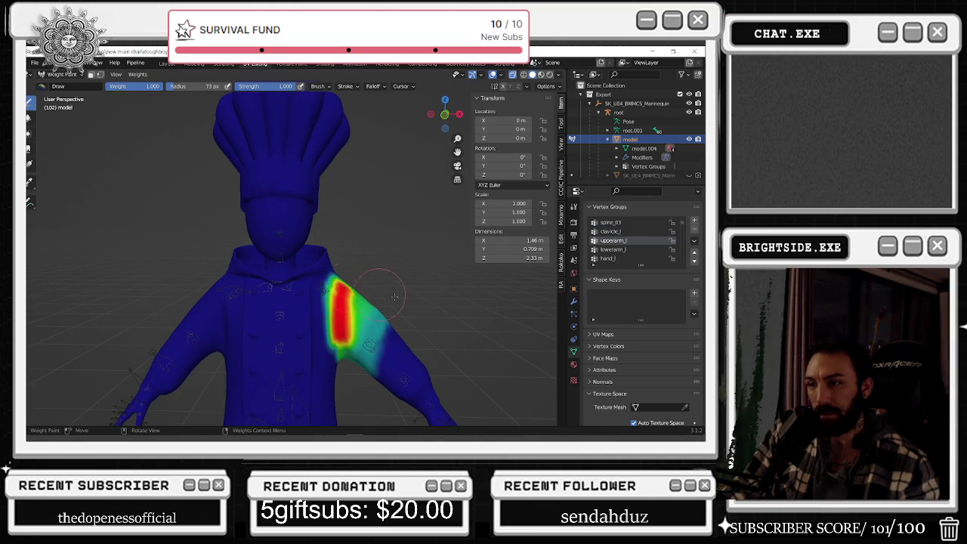
- Recheck the lowerarm_l weights, then the hand_l weights
scroll(635, 260, "up", 2, "ctrl")
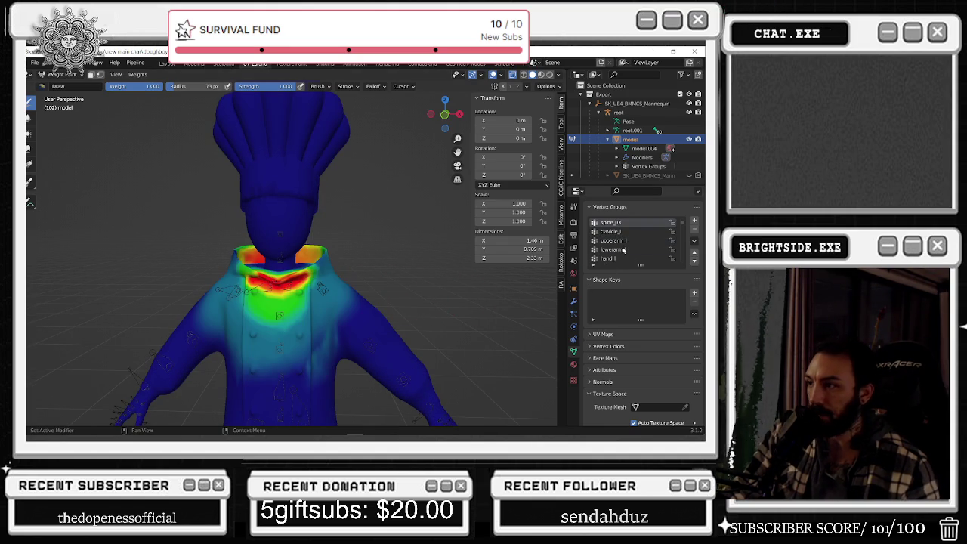
left_click(622, 250)
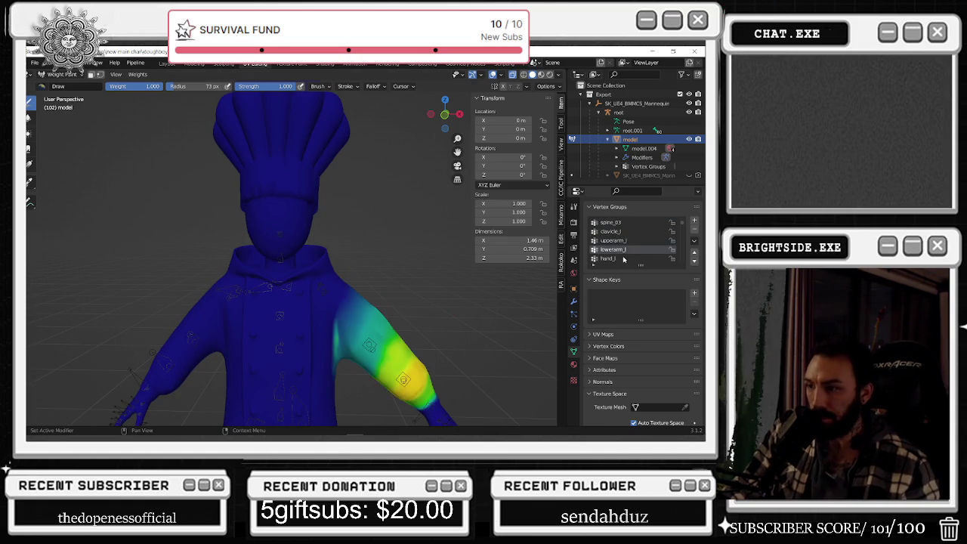
scroll(623, 259, "down", 1)
left_click(620, 250)
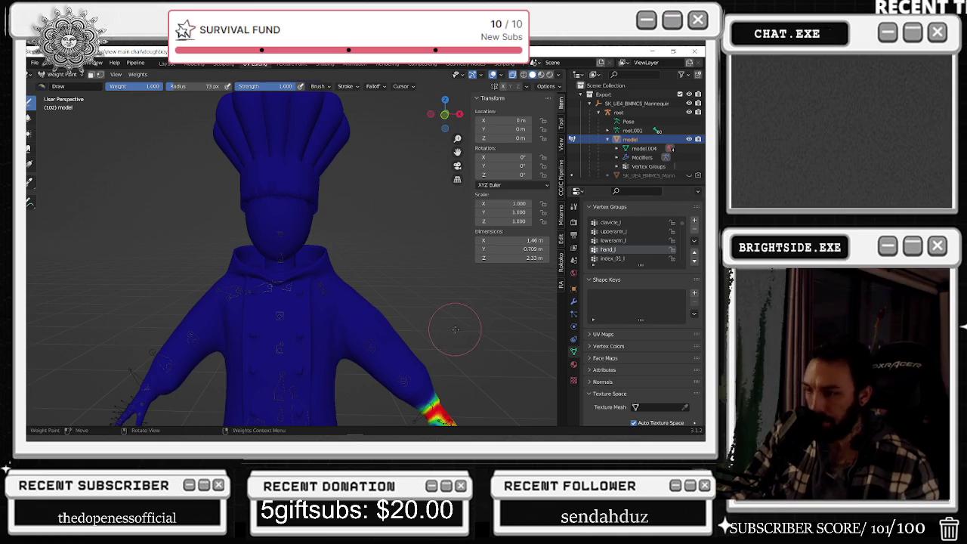
- Compare lowerarm_l with hand_l, then paint 0.247 hand_l weight onto the wrist
left_click(606, 241)
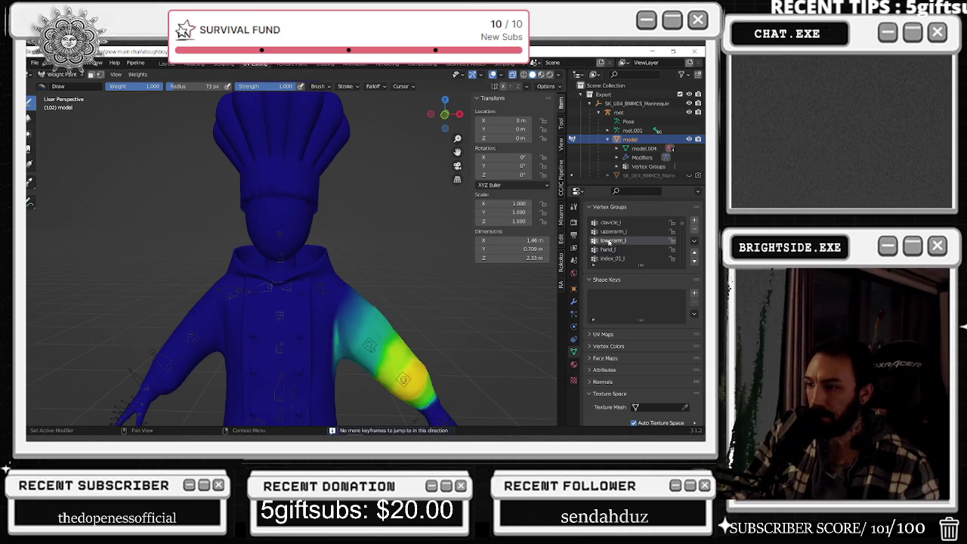
left_click(609, 249)
middle_click_drag(355, 318, 306, 330)
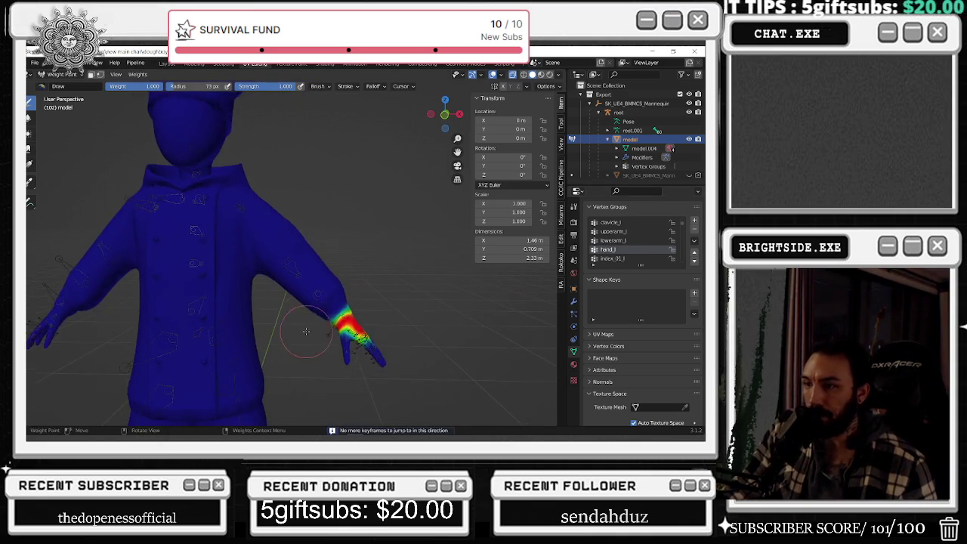
scroll(306, 331, "up", 2)
left_click_drag(137, 89, 102, 89)
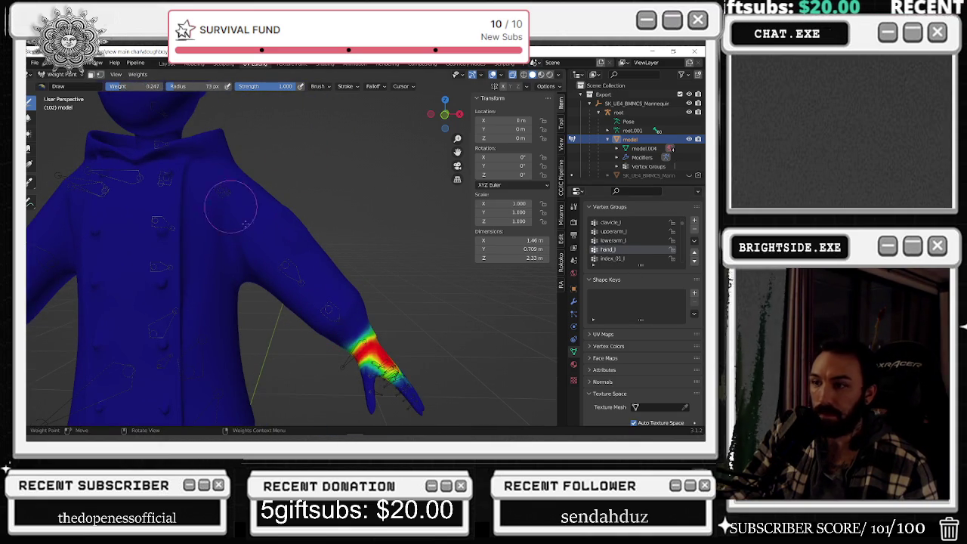
left_click_drag(323, 355, 352, 328)
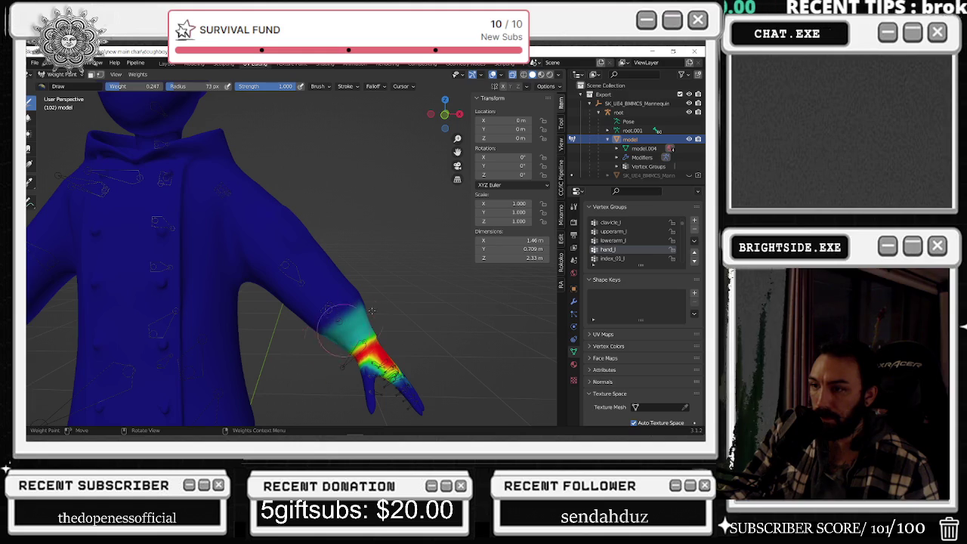
- Show the armature bones over the mesh and orbit out to the whole character
mouse_move(372, 309)
middle_mouse_down()
mouse_move(338, 309)
mouse_move(361, 195)
mouse_move(248, 268)
middle_mouse_up()
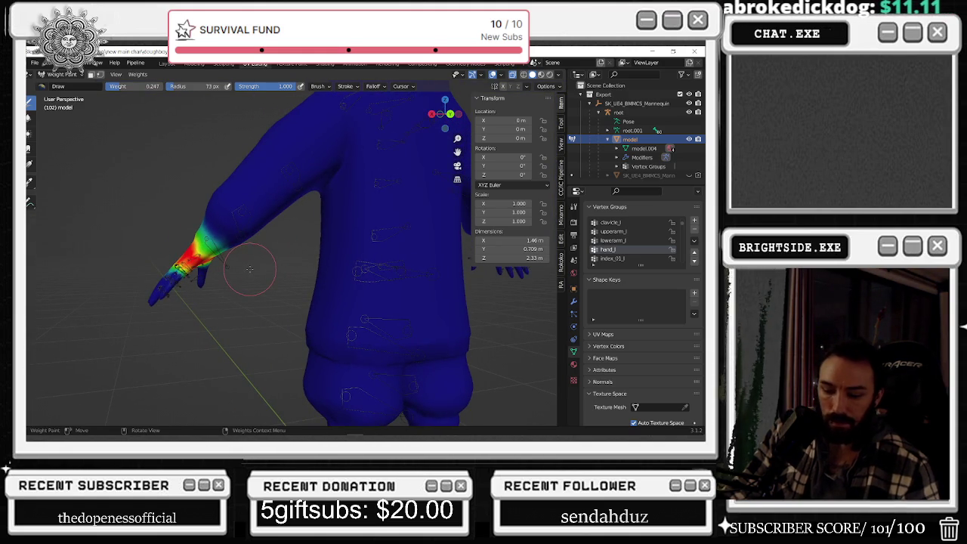
key("alt+h")
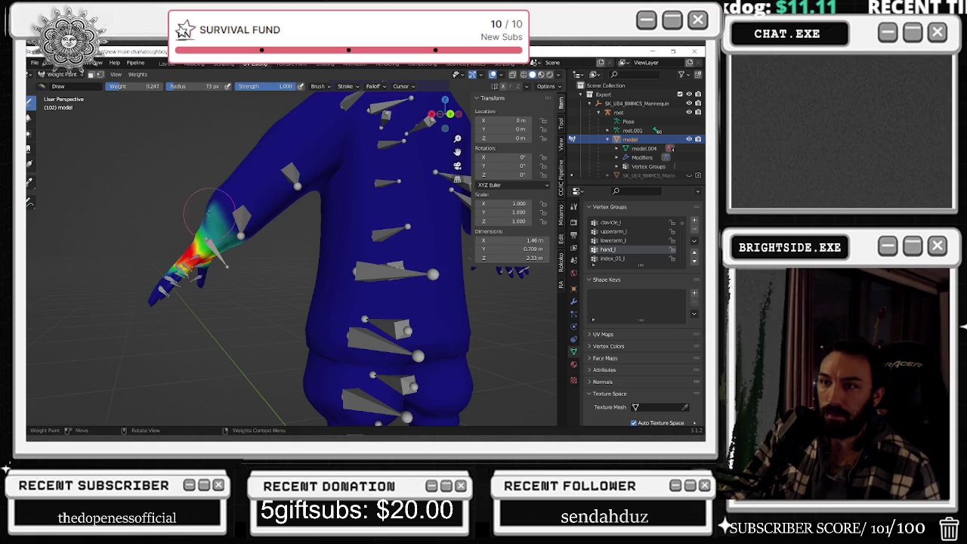
middle_click_drag(201, 213, 387, 195)
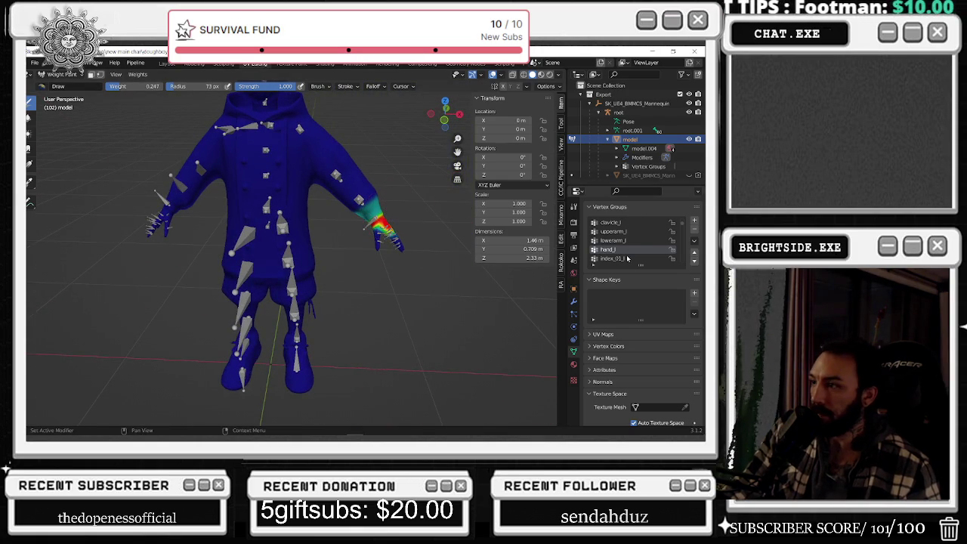
- Inspect the index_01_l and pinky_02_l finger weights
left_click(626, 258)
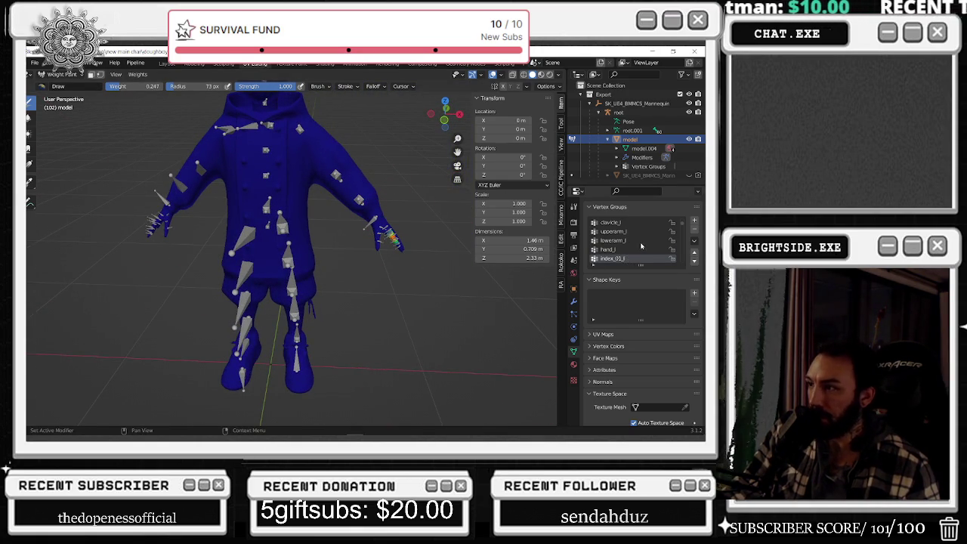
scroll(638, 248, "down", 1, "ctrl")
scroll(633, 251, "down", 1, "ctrl")
scroll(624, 254, "down", 1, "ctrl")
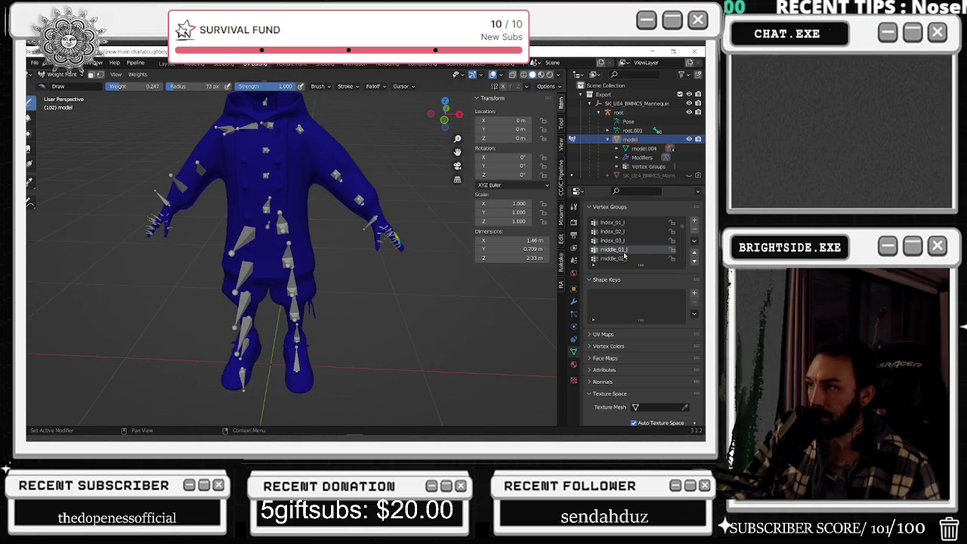
scroll(624, 257, "down", 1, "ctrl")
scroll(621, 256, "down", 1, "ctrl")
scroll(616, 257, "down", 1, "ctrl")
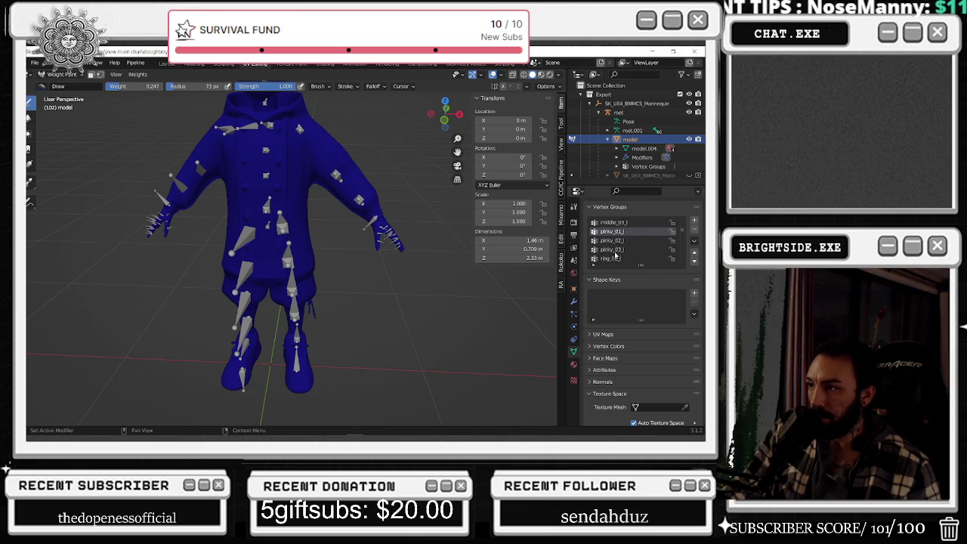
left_click(612, 240)
scroll(612, 247, "down", 1, "ctrl")
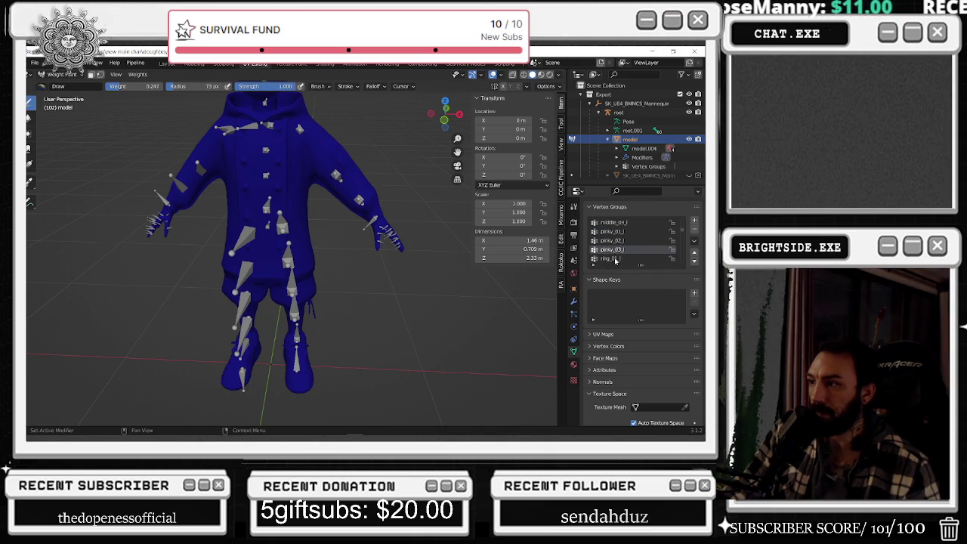
scroll(613, 248, "down", 2, "ctrl")
scroll(616, 247, "down", 2, "ctrl")
scroll(616, 248, "down", 1, "ctrl")
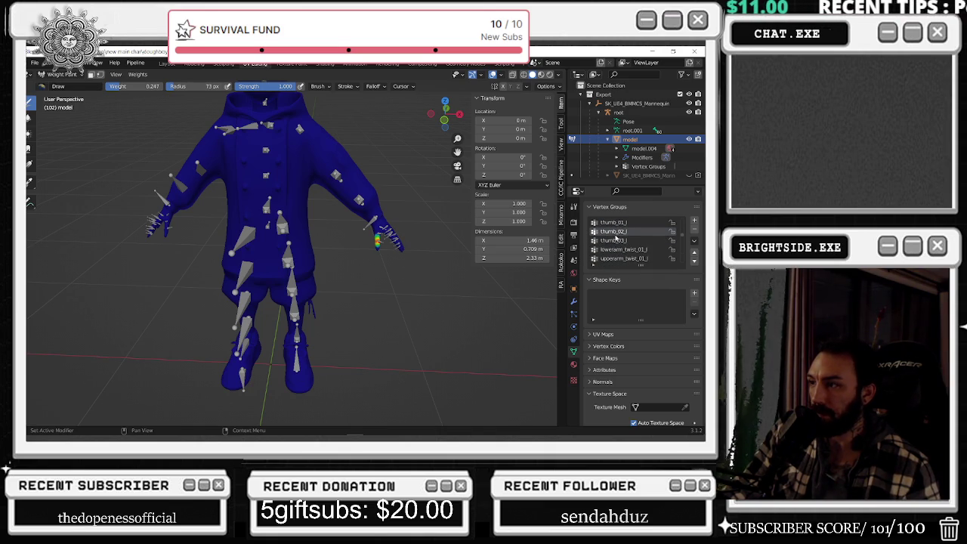
scroll(615, 251, "down", 1, "ctrl")
scroll(613, 258, "down", 1, "ctrl")
scroll(615, 245, "up", 1, "ctrl")
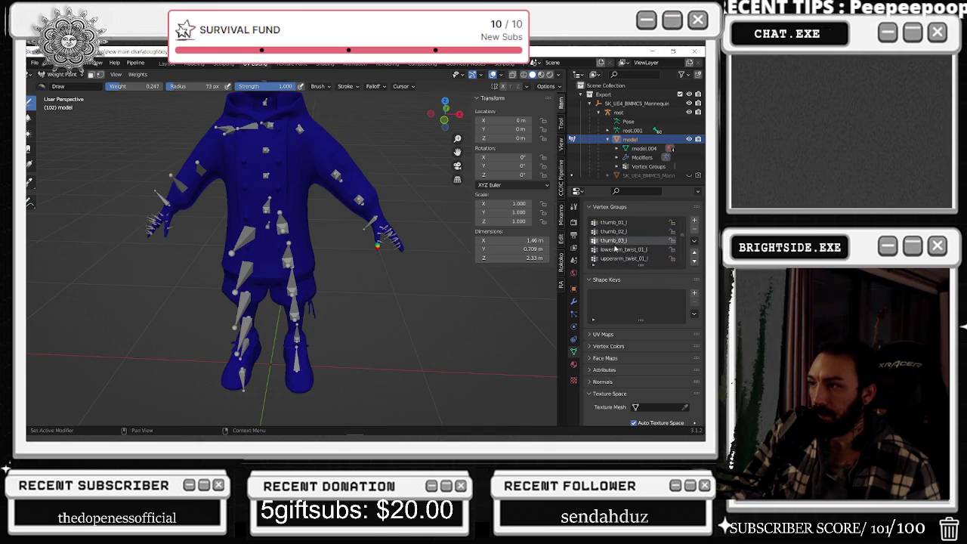
scroll(615, 257, "down", 1, "ctrl")
scroll(613, 251, "up", 1, "ctrl")
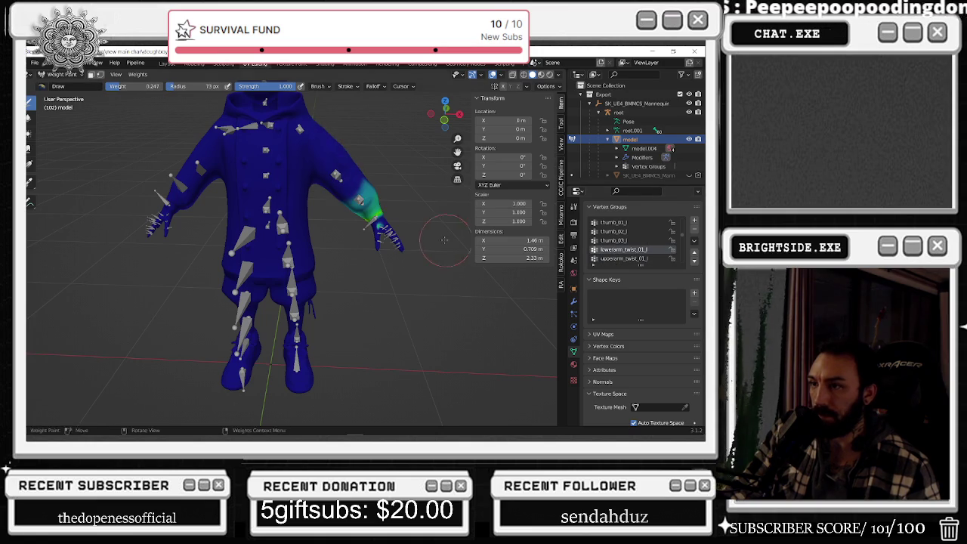
scroll(444, 240, "down", 3)
- Zoom onto the left wrist and paint the stray weight away with weight 0
middle_click_drag(444, 240, 287, 310, "shift")
scroll(288, 309, "down", 2)
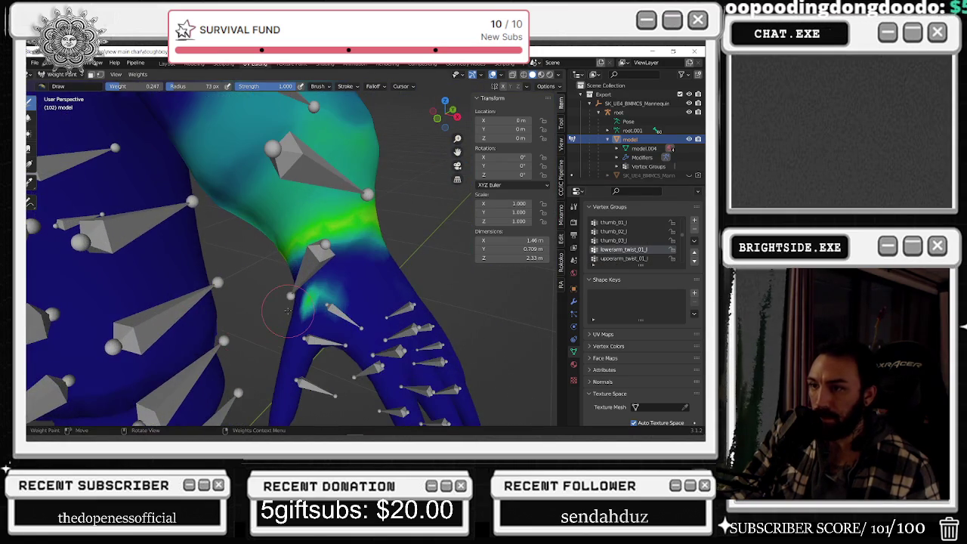
key("BackSpace")
left_click_drag(328, 307, 325, 302)
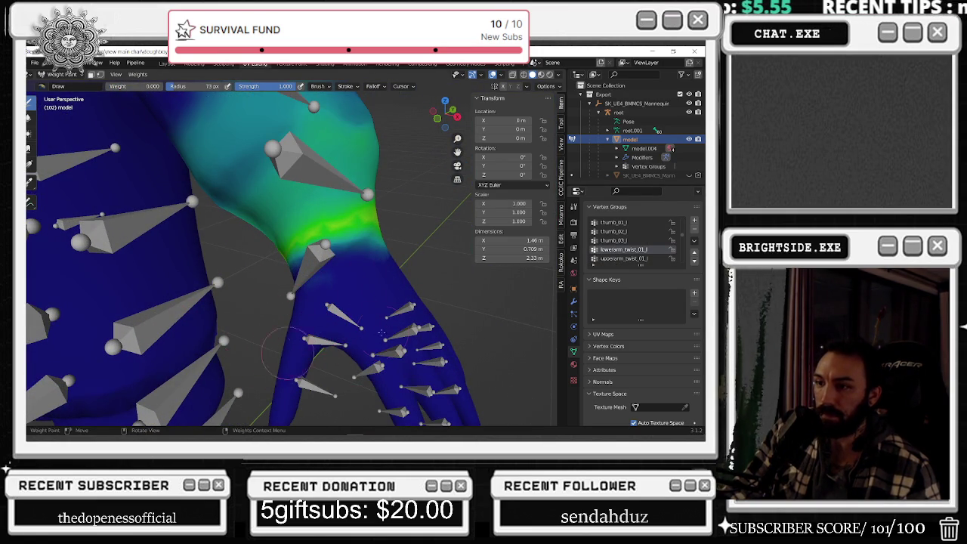
scroll(381, 313, "down", 3)
scroll(370, 302, "down", 3)
scroll(325, 300, "down", 2)
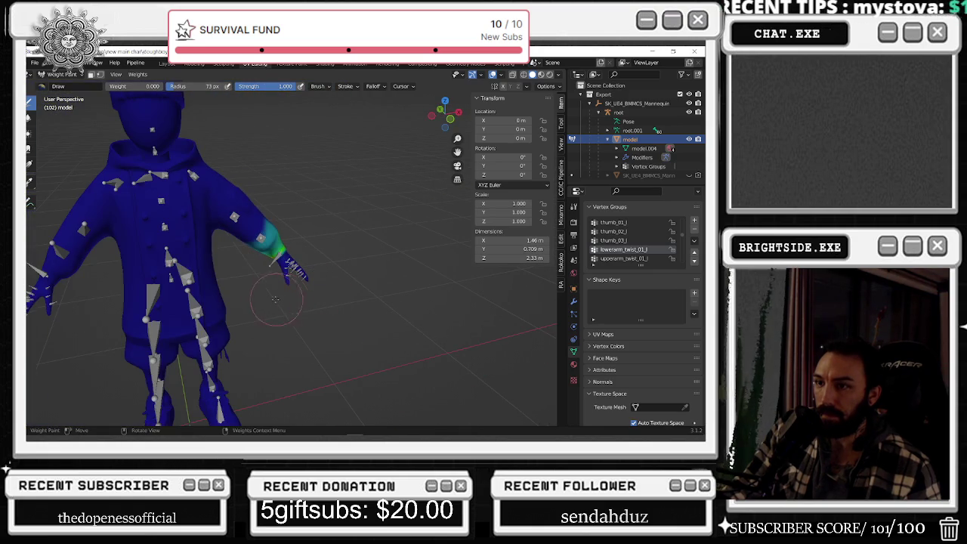
- Inspect the upperarm_twist_01_l weights from a front view
left_click(641, 258)
middle_click_drag(392, 275, 260, 260)
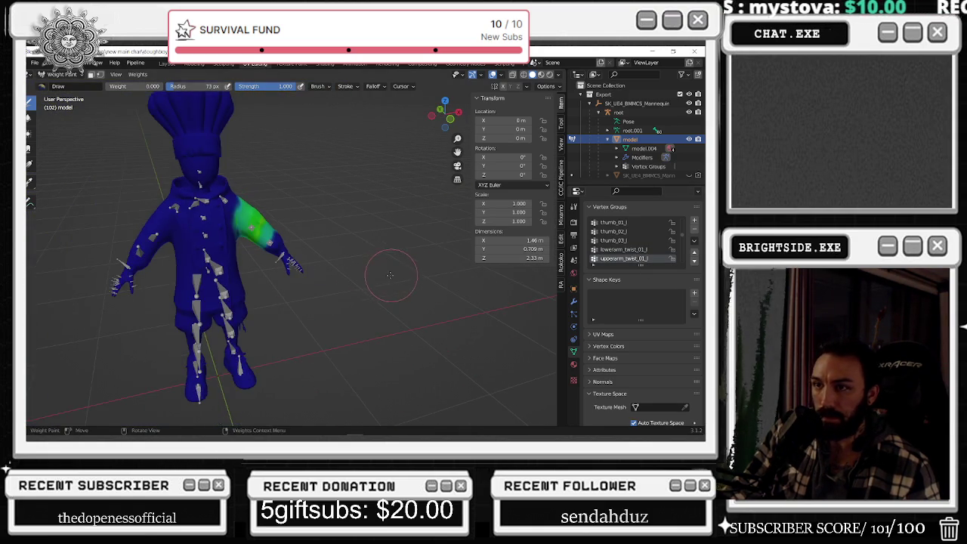
scroll(260, 261, "up", 2)
scroll(260, 261, "up", 2)
scroll(624, 249, "down", 1)
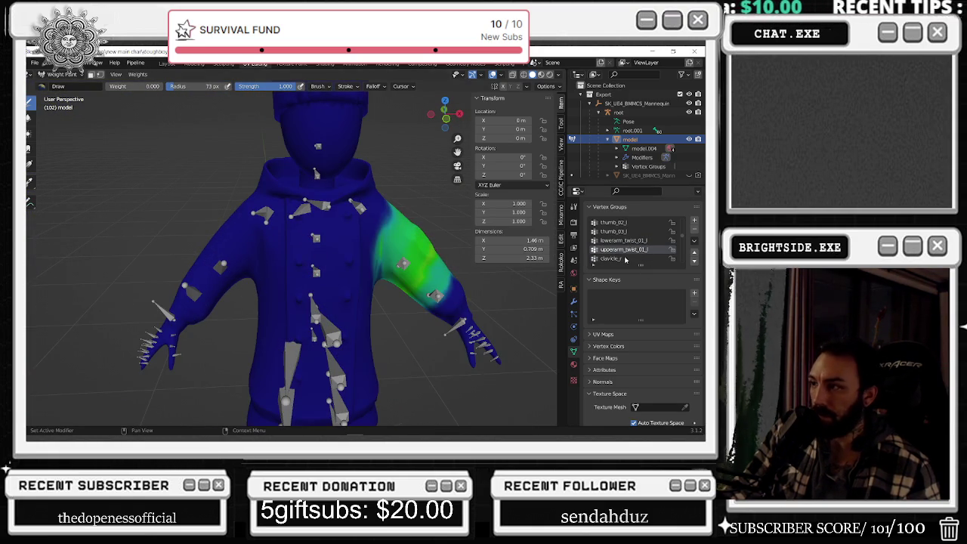
- Raise the brush to a mid weight and build clavicle weight over the chest, back and shoulder
left_click(624, 258)
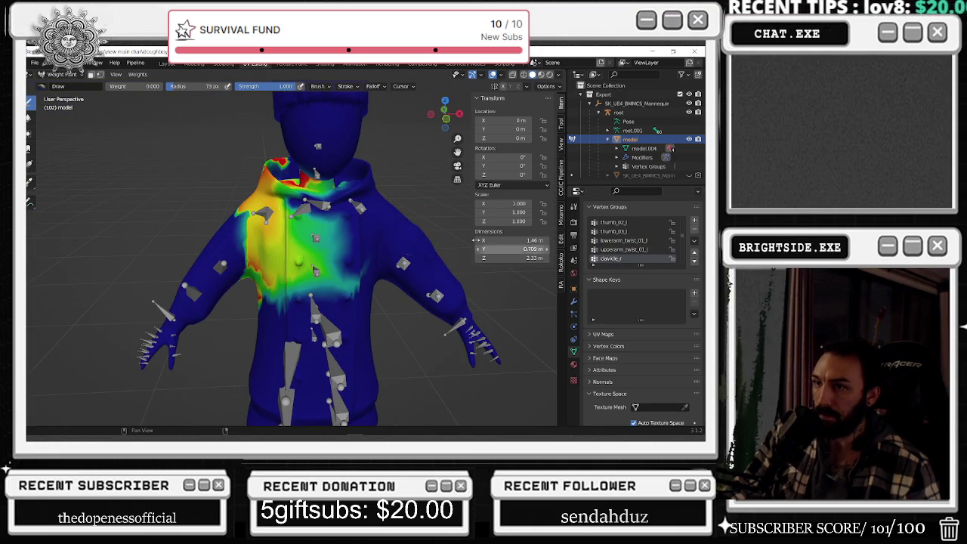
left_click_drag(136, 87, 147, 86)
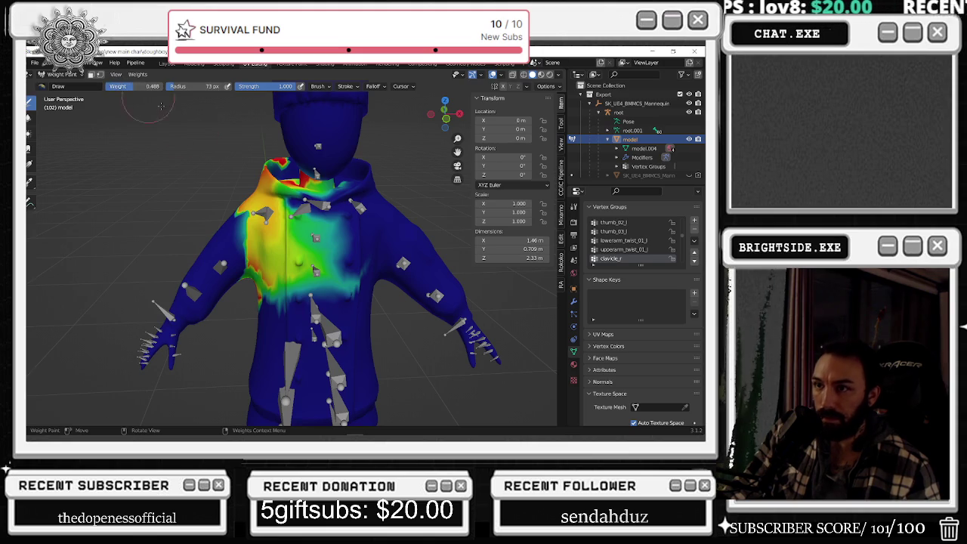
mouse_move(304, 245)
left_mouse_down()
mouse_move(282, 240)
mouse_move(261, 206)
left_mouse_up()
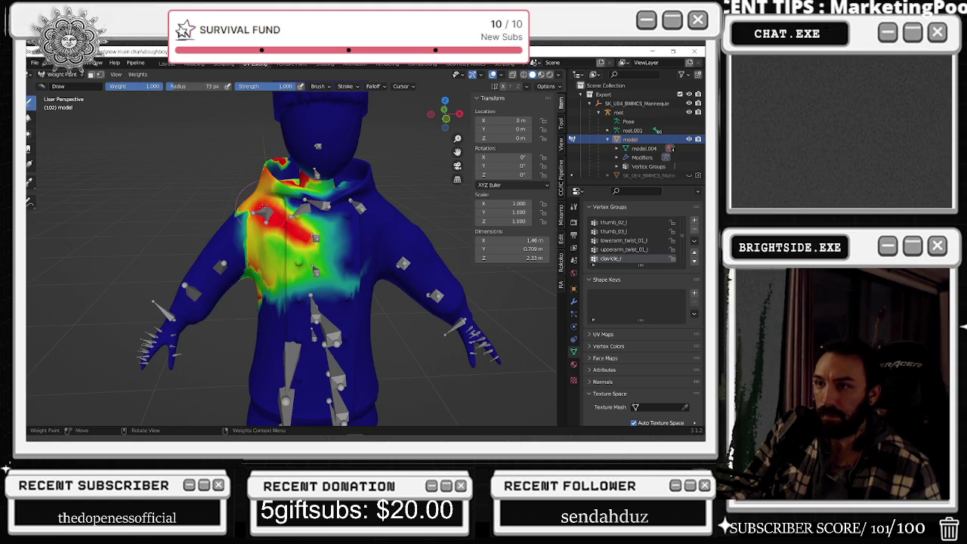
left_click_drag(284, 243, 243, 195)
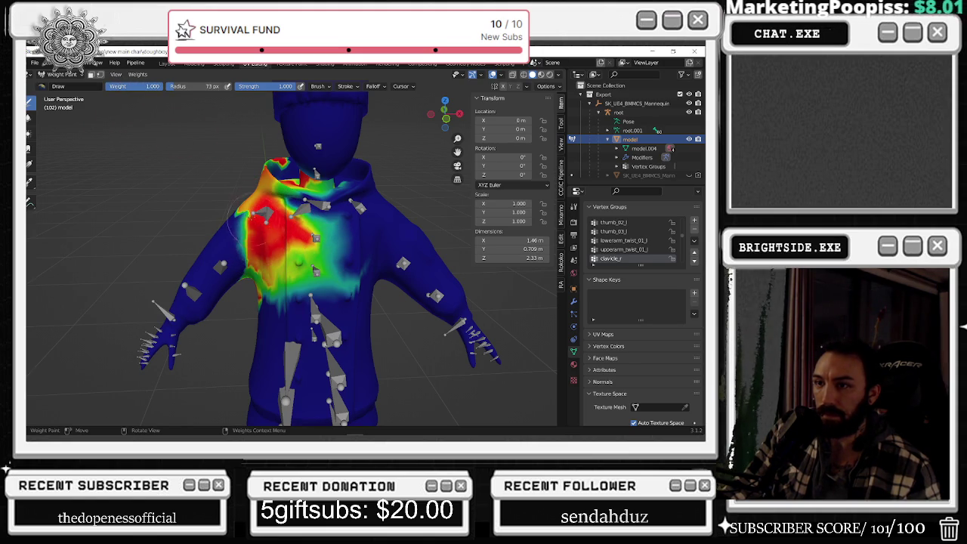
left_click_drag(306, 249, 287, 253)
middle_click_drag(270, 255, 423, 272)
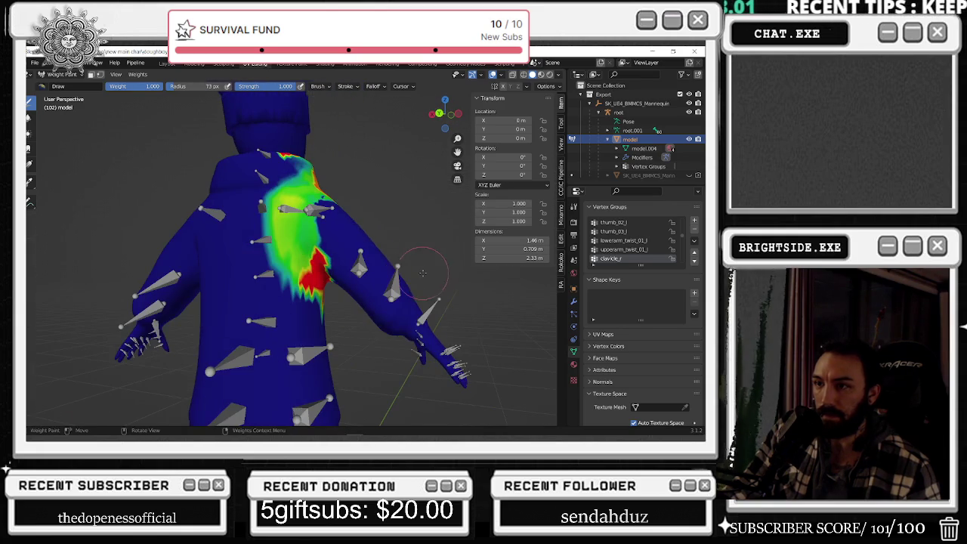
left_click_drag(315, 255, 314, 177)
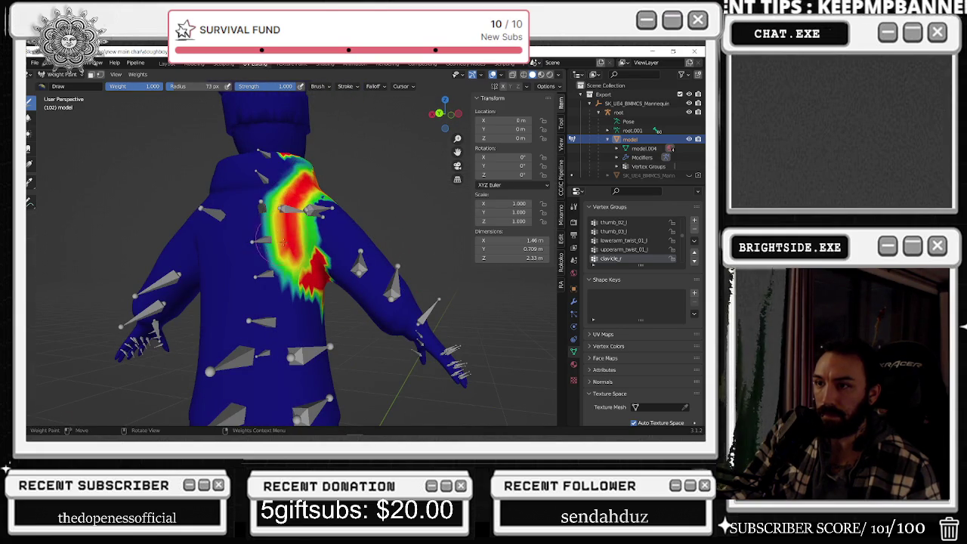
mouse_move(283, 242)
middle_mouse_down()
mouse_move(190, 239)
mouse_move(151, 227)
middle_mouse_up()
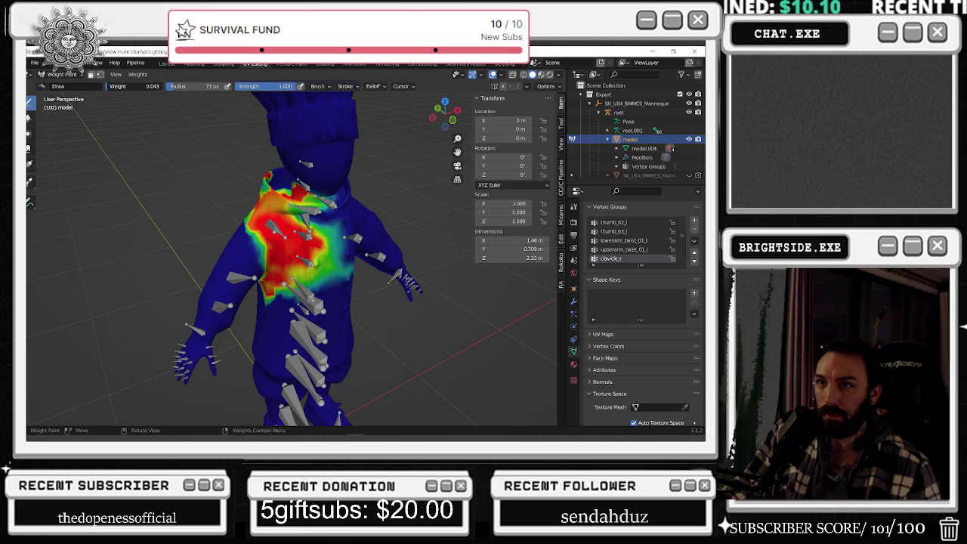
left_click_drag(328, 200, 294, 208)
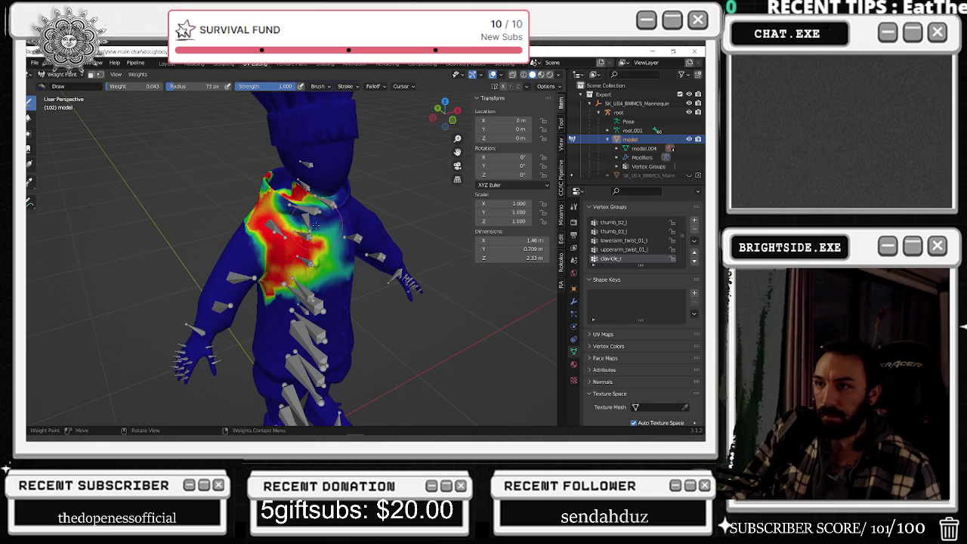
- Clear the clavicle weight from the neck, including the red patch beside it
scroll(316, 226, "up", 5)
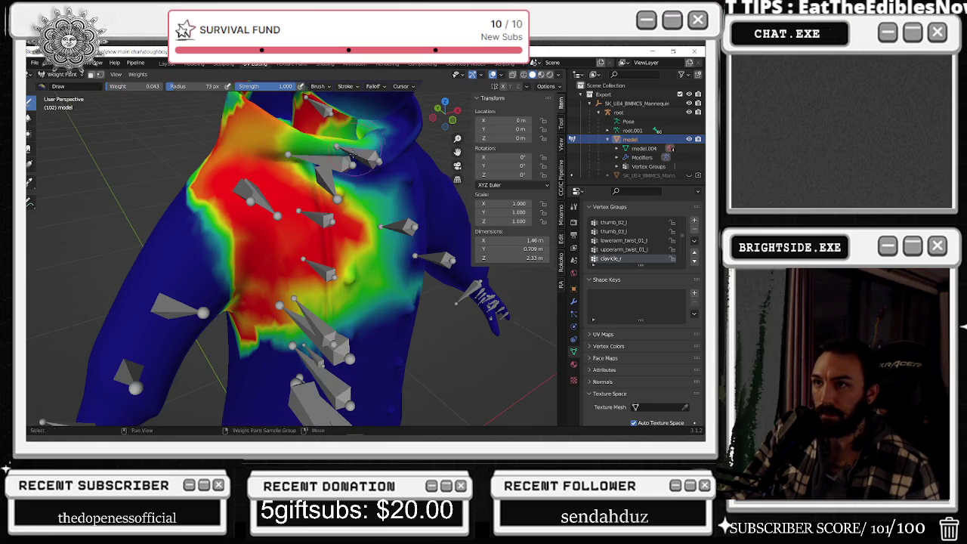
middle_click_drag(351, 154, 274, 330)
scroll(275, 330, "up", 4)
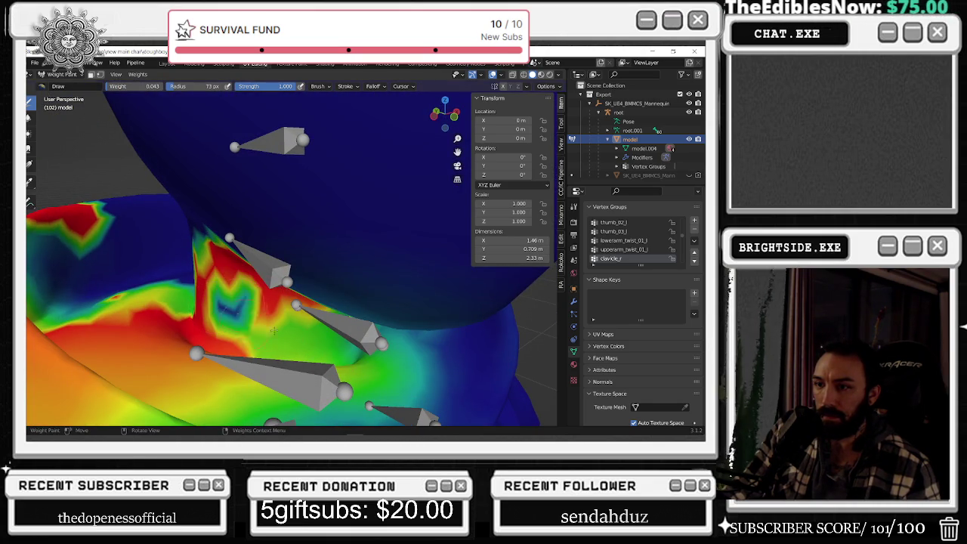
mouse_move(272, 330)
left_mouse_down()
mouse_move(281, 319)
mouse_move(211, 242)
mouse_move(276, 282)
left_mouse_up()
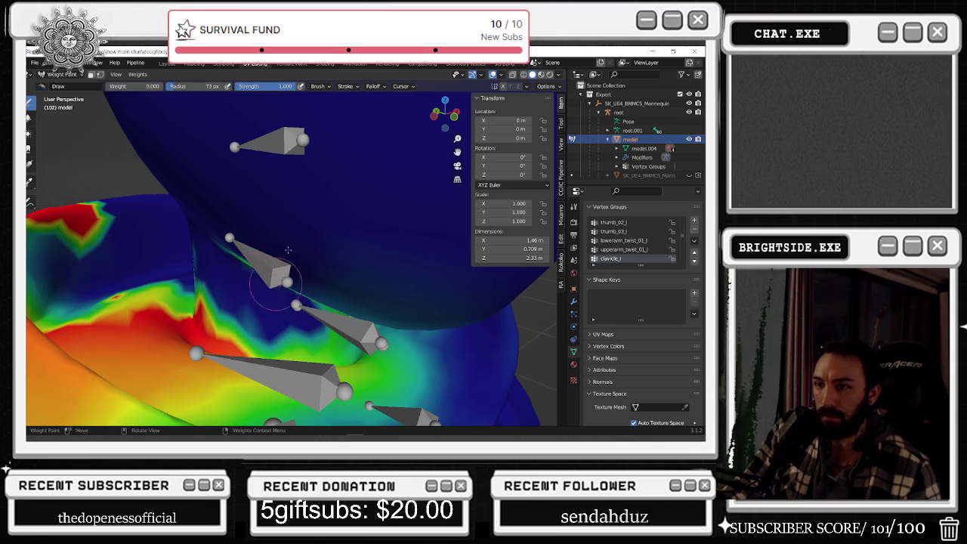
left_click_drag(287, 249, 361, 311)
middle_click_drag(361, 311, 289, 213)
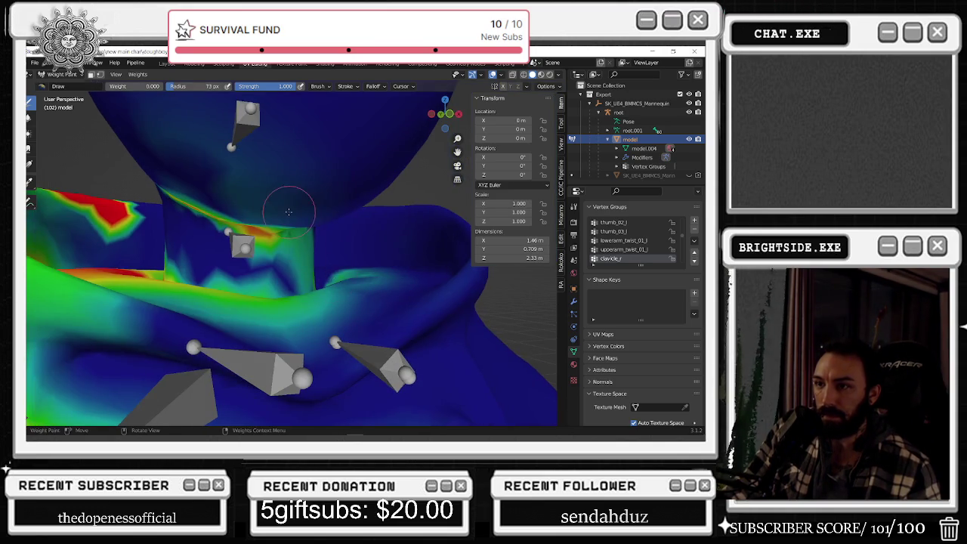
mouse_move(289, 213)
left_mouse_down()
mouse_move(249, 231)
mouse_move(303, 234)
mouse_move(183, 204)
mouse_move(199, 194)
mouse_move(186, 186)
left_mouse_up()
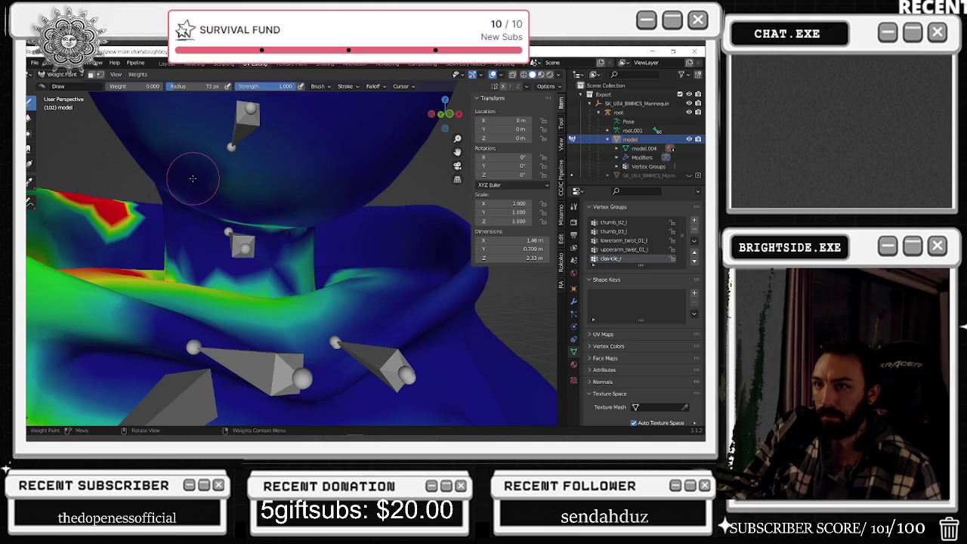
middle_click_drag(193, 179, 195, 177)
mouse_move(166, 202)
left_mouse_down()
mouse_move(90, 227)
mouse_move(154, 198)
mouse_move(287, 257)
mouse_move(328, 261)
left_mouse_up()
- Orbit around the neck and head, then frame the torso, shoulder and head
mouse_move(309, 249)
middle_mouse_down()
mouse_move(283, 207)
mouse_move(171, 234)
mouse_move(261, 193)
mouse_move(250, 219)
mouse_move(272, 230)
mouse_move(277, 270)
mouse_move(309, 256)
middle_mouse_up()
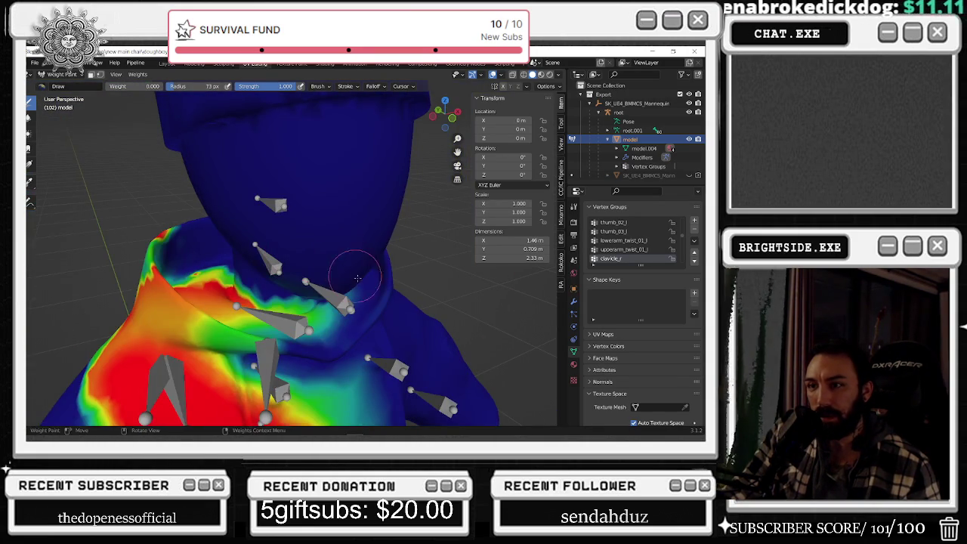
middle_click_drag(232, 214, 263, 234)
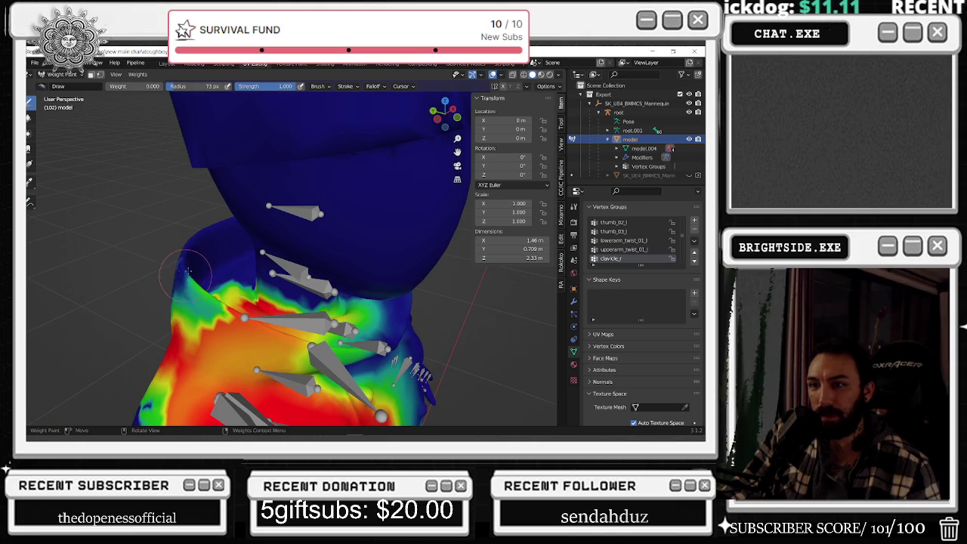
middle_click_drag(187, 271, 278, 302)
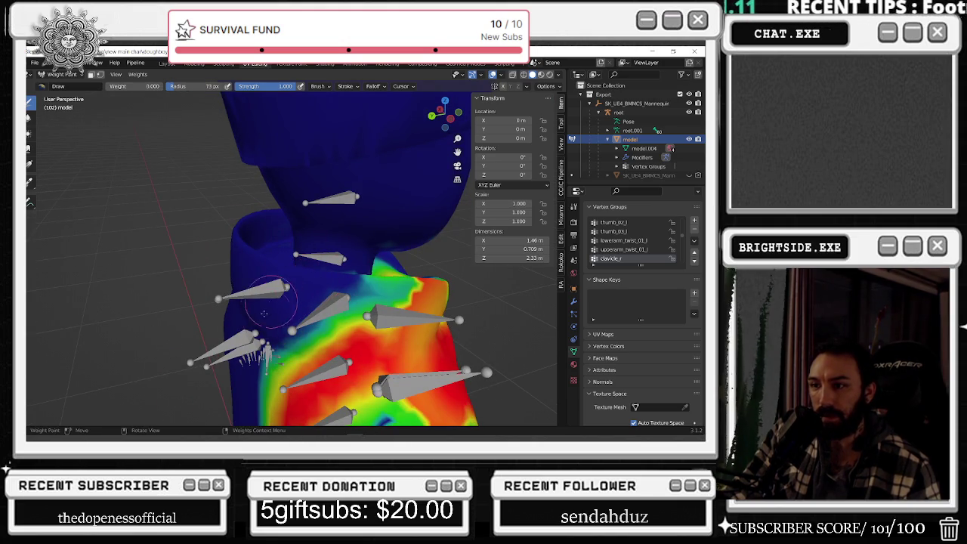
middle_click_drag(334, 284, 259, 320)
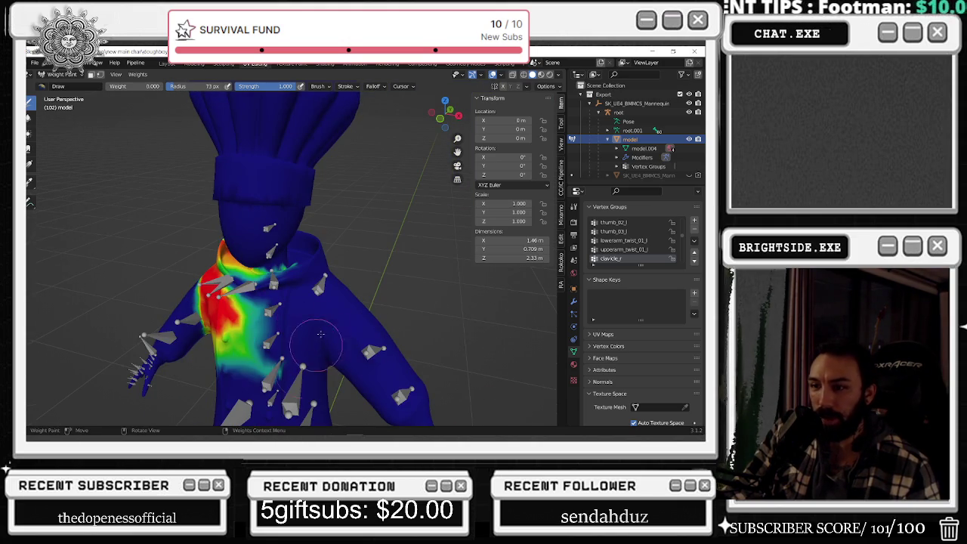
middle_click_drag(321, 334, 325, 330)
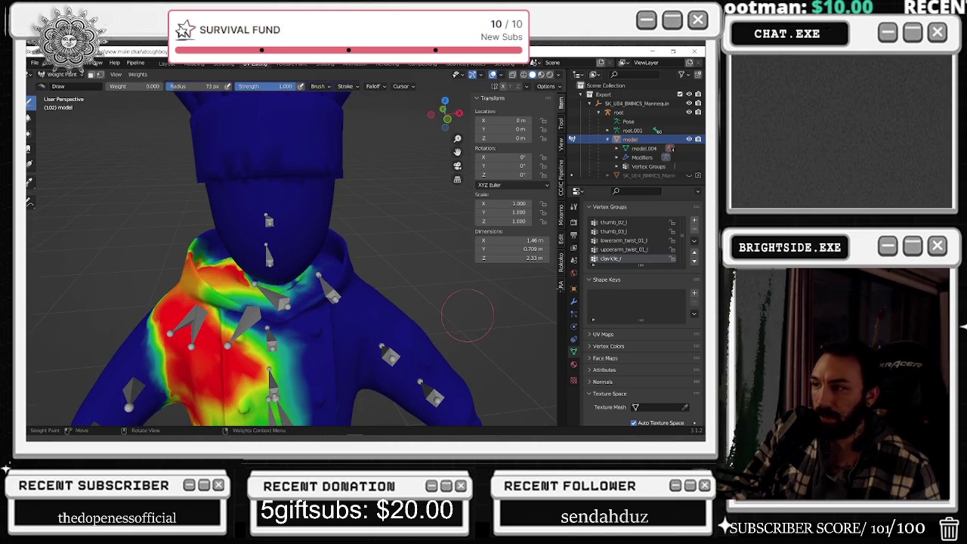
- Inspect the upperarm_r, lowerarm_r and hand_r weights on the right arm
left_click(178, 325, "ctrl")
mouse_move(227, 325)
middle_mouse_down()
mouse_move(283, 321)
mouse_move(226, 317)
middle_mouse_up()
scroll(616, 243, "down", 1)
left_click(616, 250)
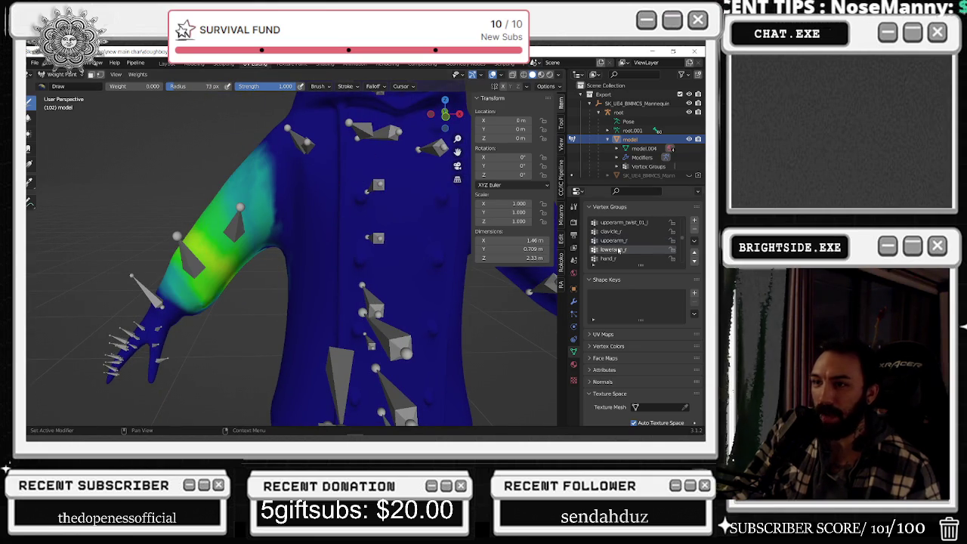
scroll(616, 242, "down", 1)
left_click(613, 249)
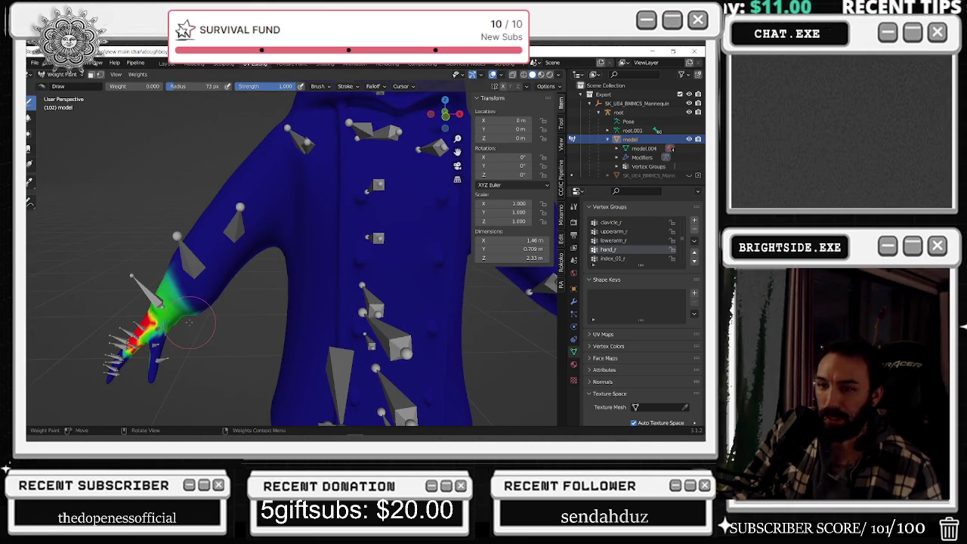
- Check the index_01_r, index_02_r, index_03_r and middle_01_r finger weights from a three-quarter view
left_click(614, 258)
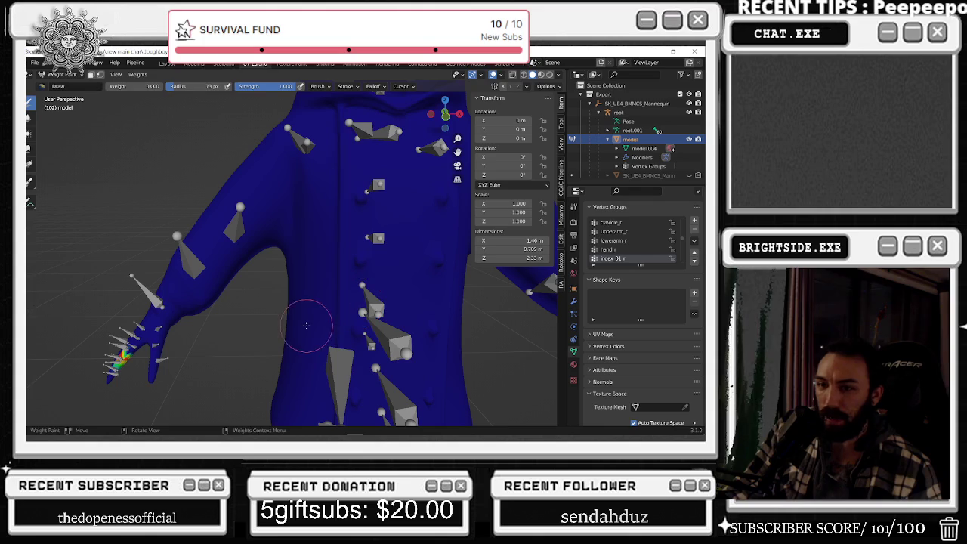
scroll(616, 250, "down", 1)
scroll(616, 250, "down", 1)
left_click(613, 250)
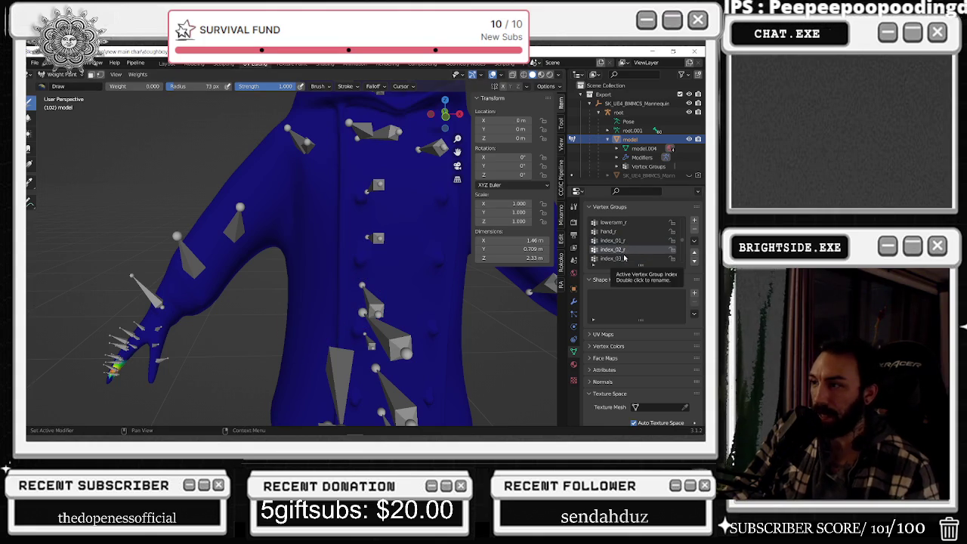
left_click(614, 258)
scroll(413, 323, "down", 5)
middle_click_drag(413, 324, 499, 302)
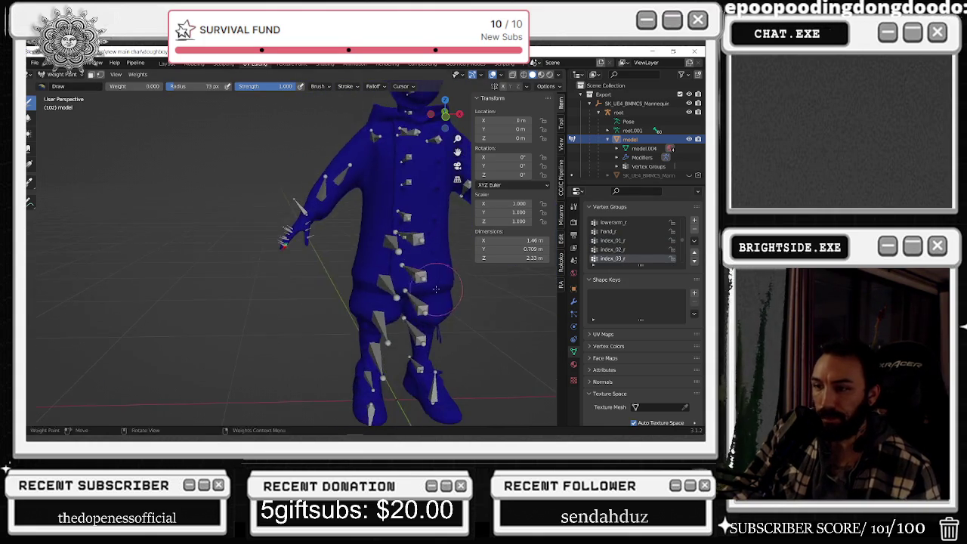
scroll(622, 258, "down", 1)
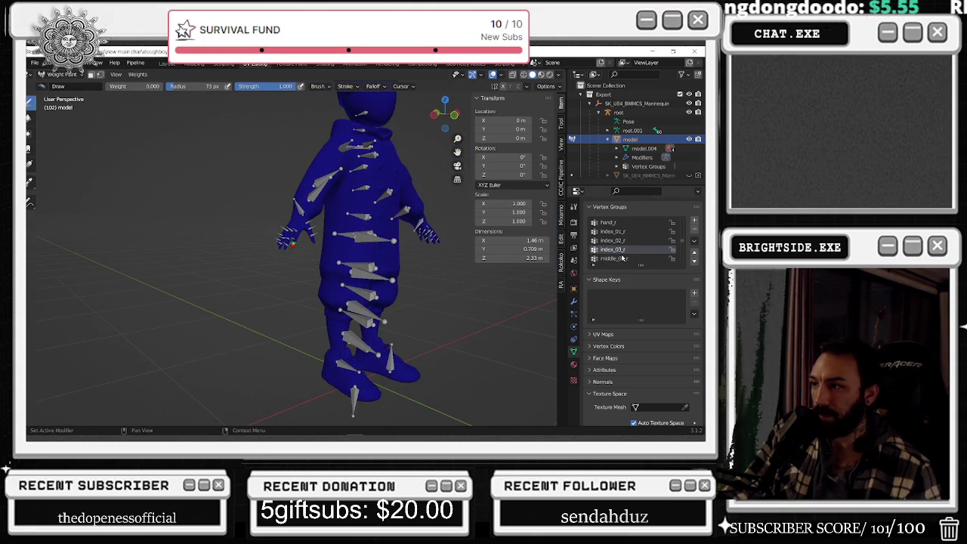
scroll(414, 274, "up", 3)
middle_click_drag(414, 273, 453, 249)
left_click(617, 258)
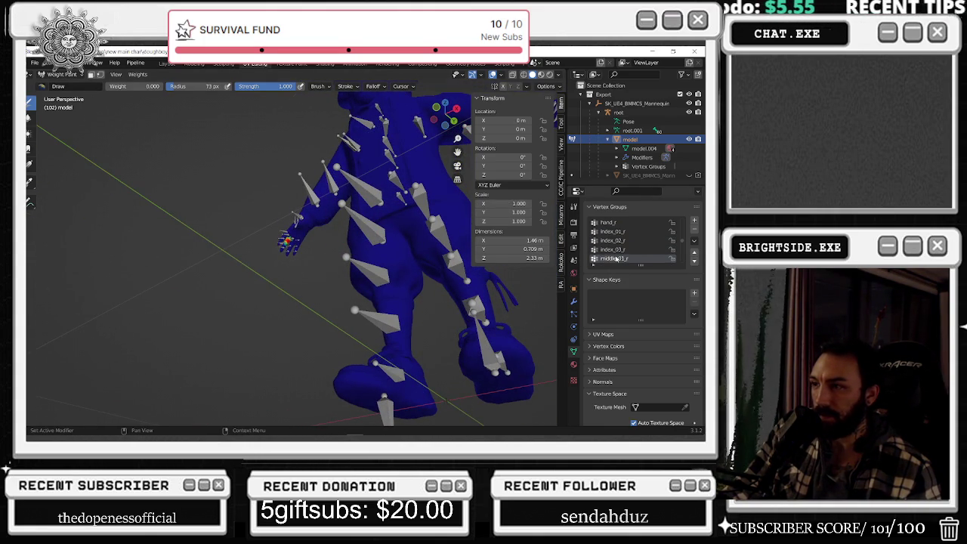
- Step down the list to the lowerarm_twist_01_r and upperarm_twist_01_r weights
key("Down")
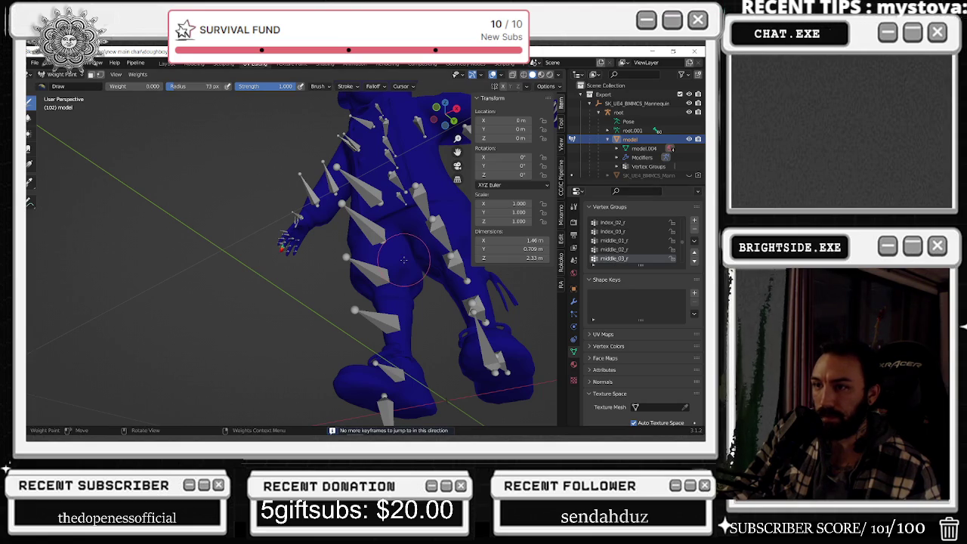
key("Down")
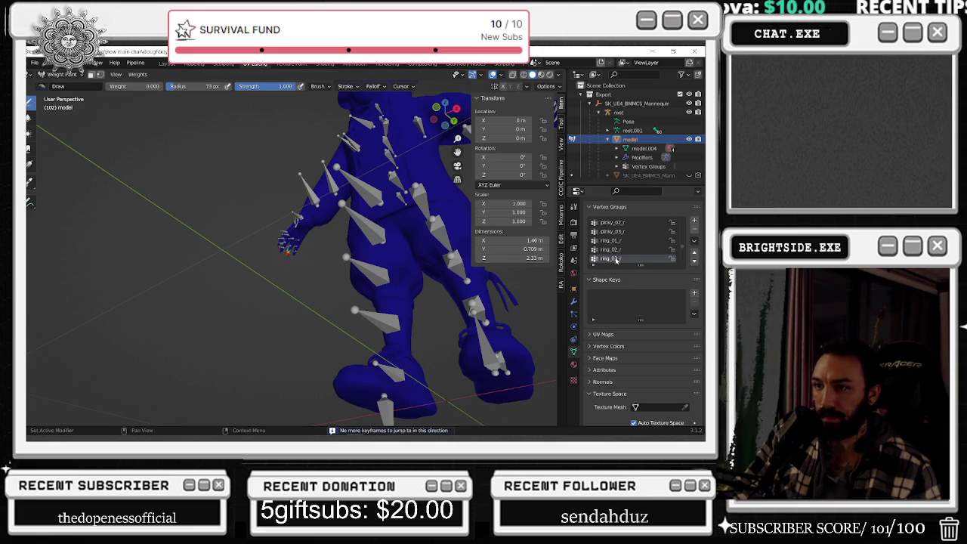
key("Down")
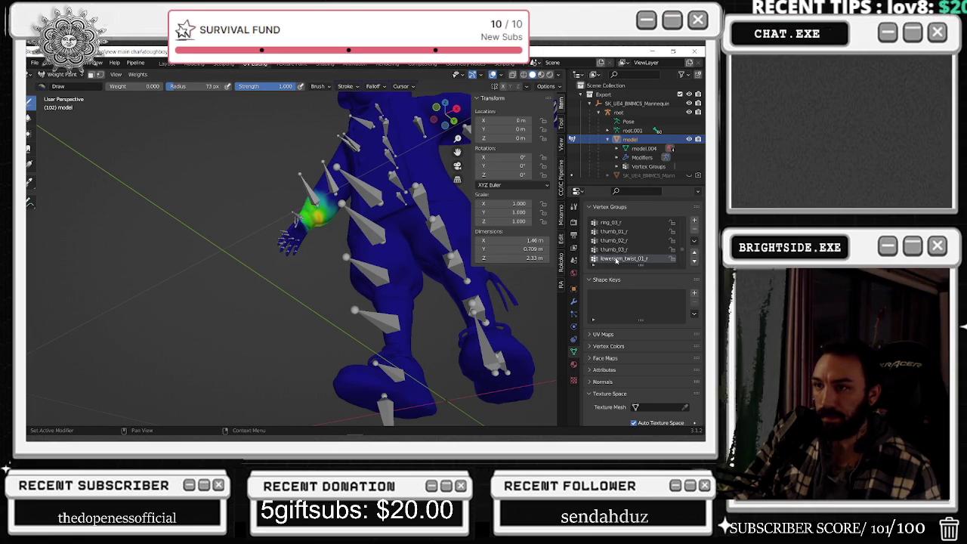
middle_click_drag(372, 192, 423, 227)
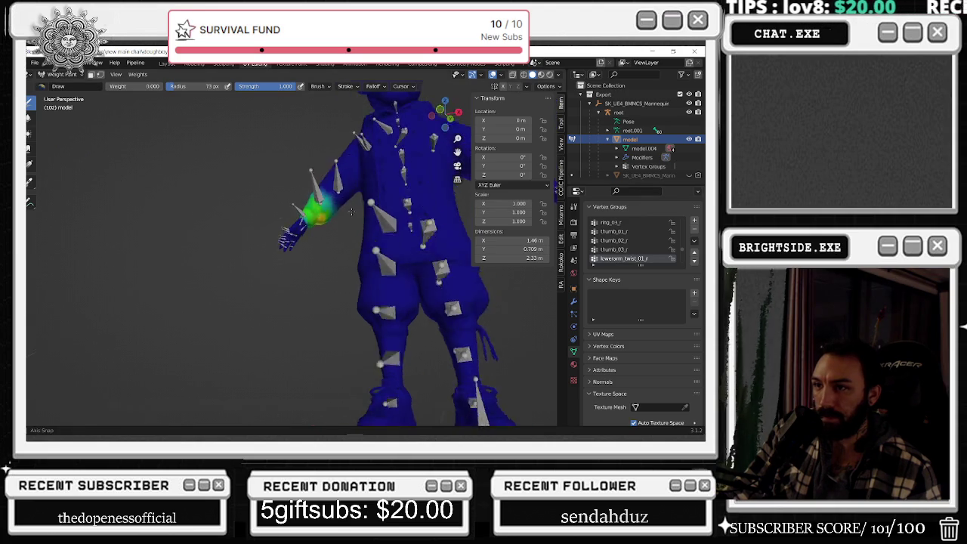
scroll(615, 259, "down", 1)
scroll(616, 259, "down", 1)
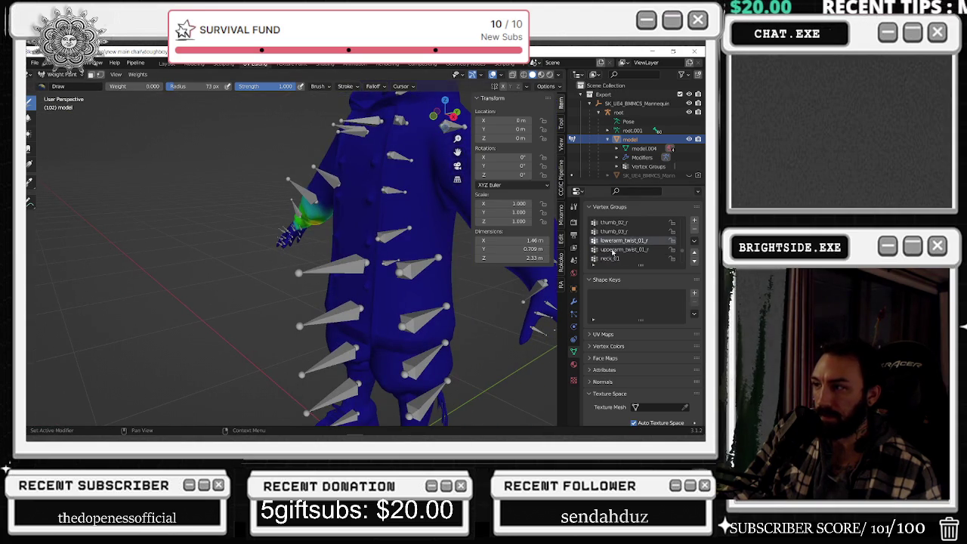
key("Down")
key("KP_1")
- Review the neck_01 and head weights from the front, then move on to thigh_l
scroll(623, 251, "down", 1)
left_click(623, 251)
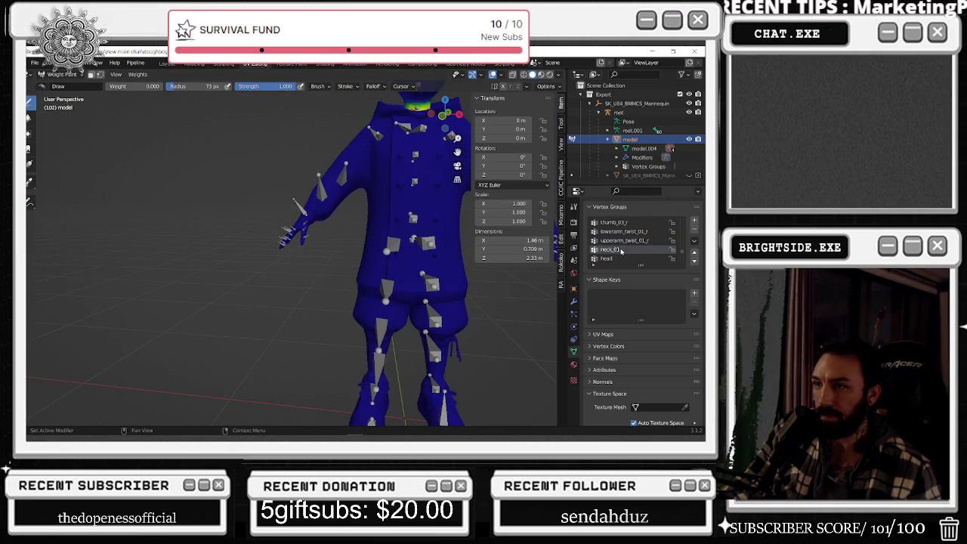
key("KP_1")
mouse_move(317, 257)
middle_mouse_down()
mouse_move(240, 274)
mouse_move(272, 257)
mouse_move(249, 265)
middle_mouse_up()
left_click(605, 259)
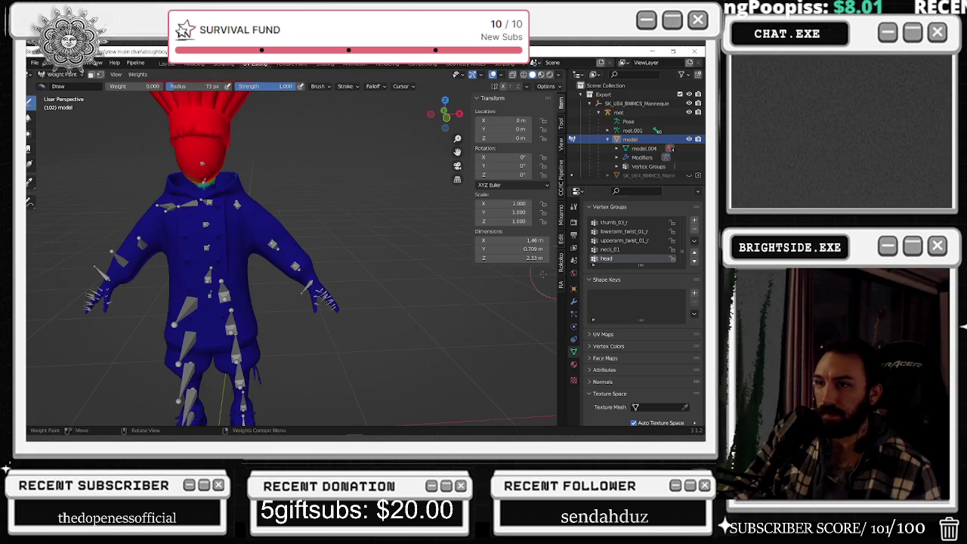
key("Down")
- Compare the left leg groups including foot_l, then make thigh_l active and view the legs from behind
key("Down")
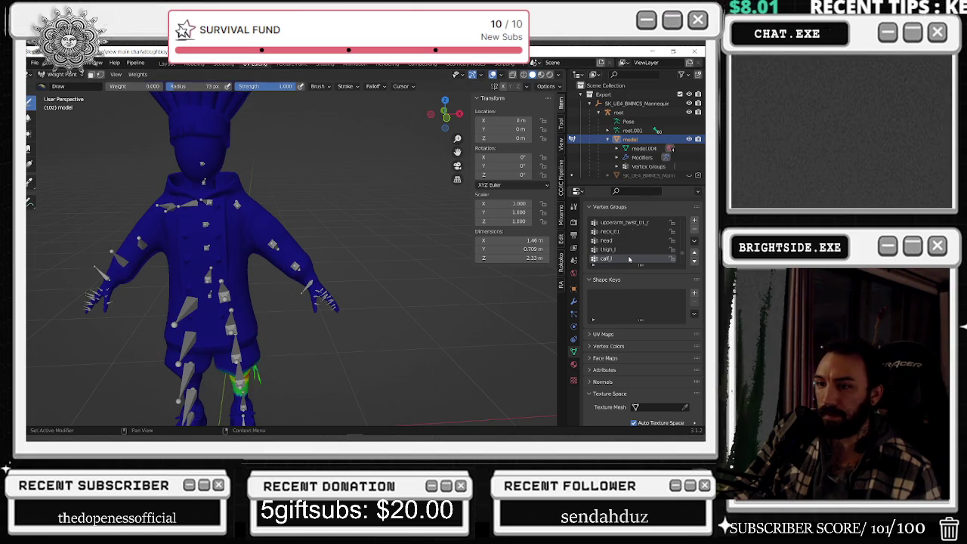
key("Down")
key("Up")
key("Up")
scroll(344, 252, "up", 2)
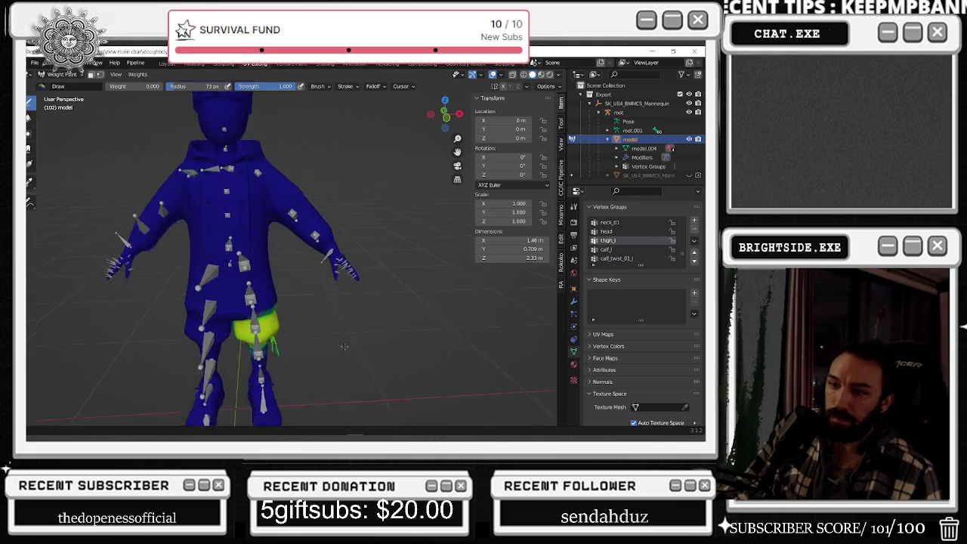
scroll(343, 251, "up", 2)
scroll(343, 252, "up", 2)
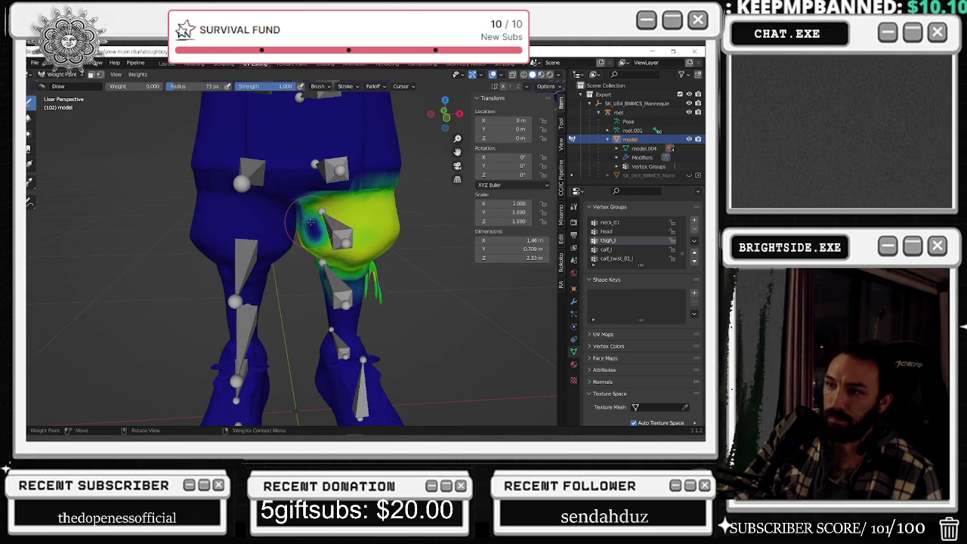
key("Down")
scroll(309, 247, "up", 3)
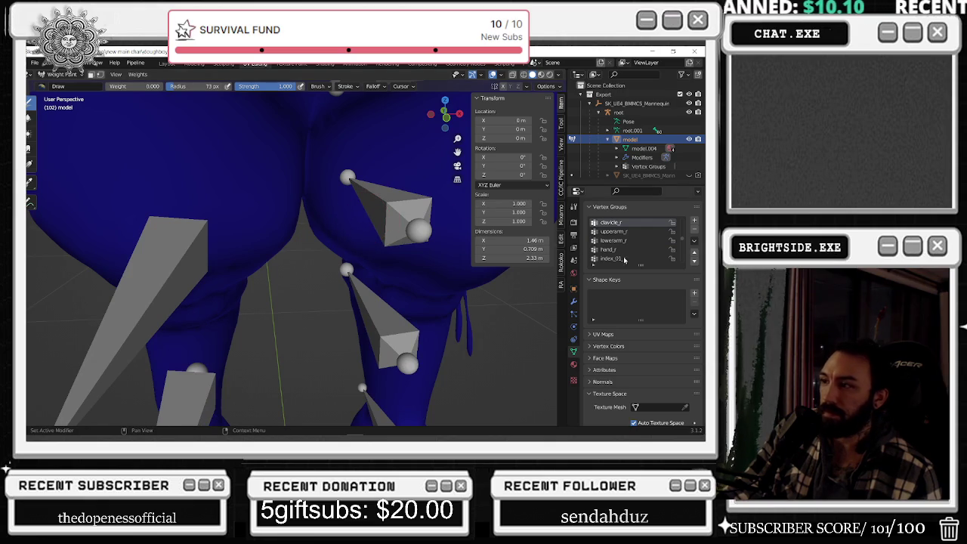
scroll(633, 247, "down", 3)
scroll(633, 247, "down", 3)
scroll(633, 247, "down", 3)
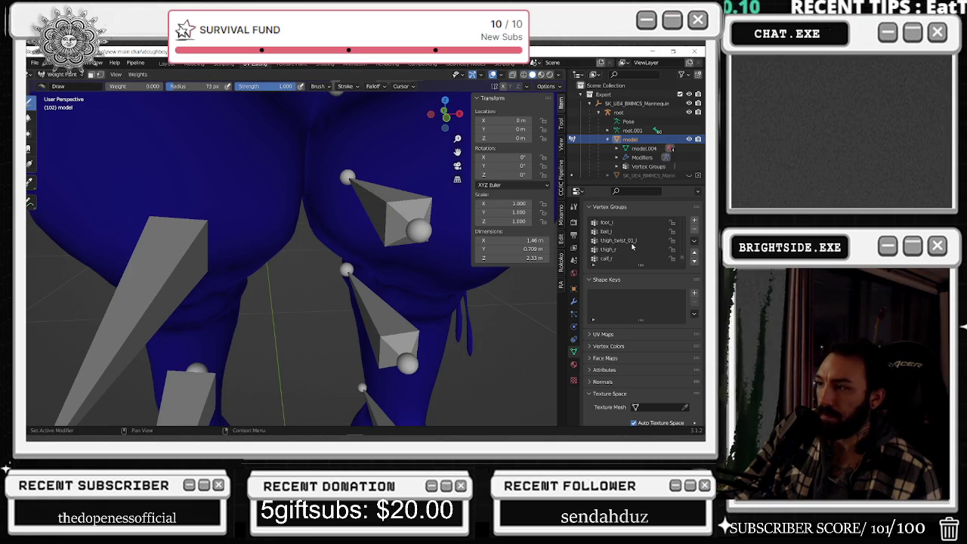
left_click(624, 248)
left_click(608, 222)
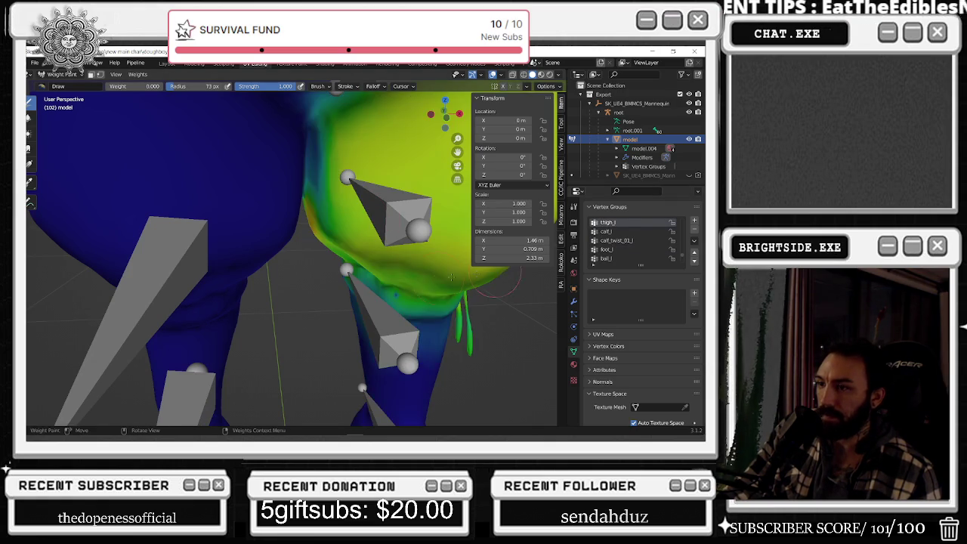
middle_click_drag(340, 250, 227, 189)
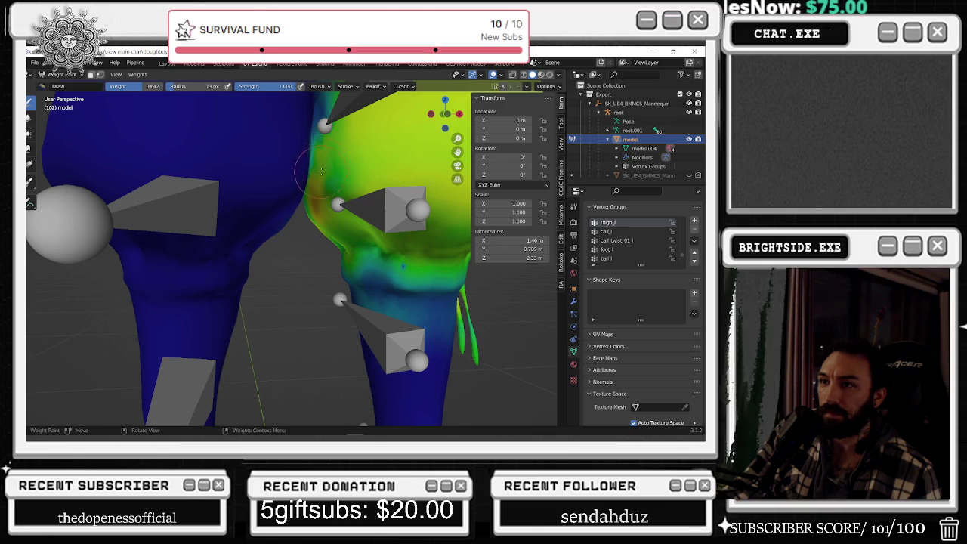
scroll(335, 145, "down", 3)
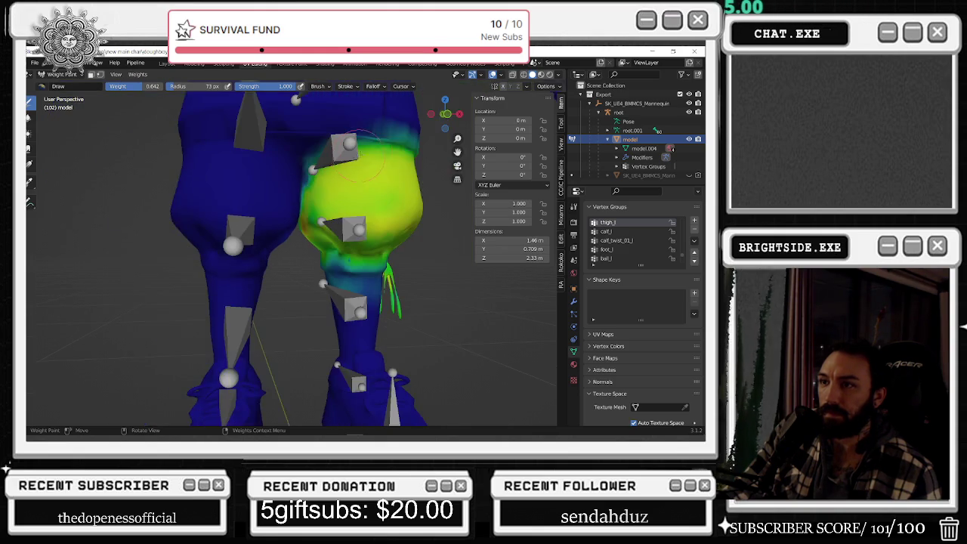
middle_click_drag(335, 145, 338, 189)
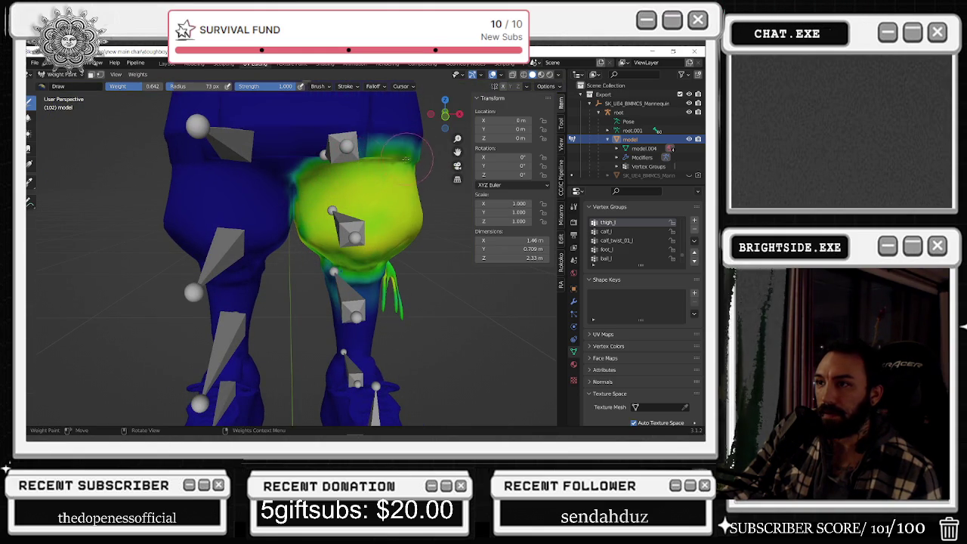
- Set brush weight to 0.494 and paint thigh_l weight across the upper left thigh band
middle_click_drag(392, 165, 334, 177)
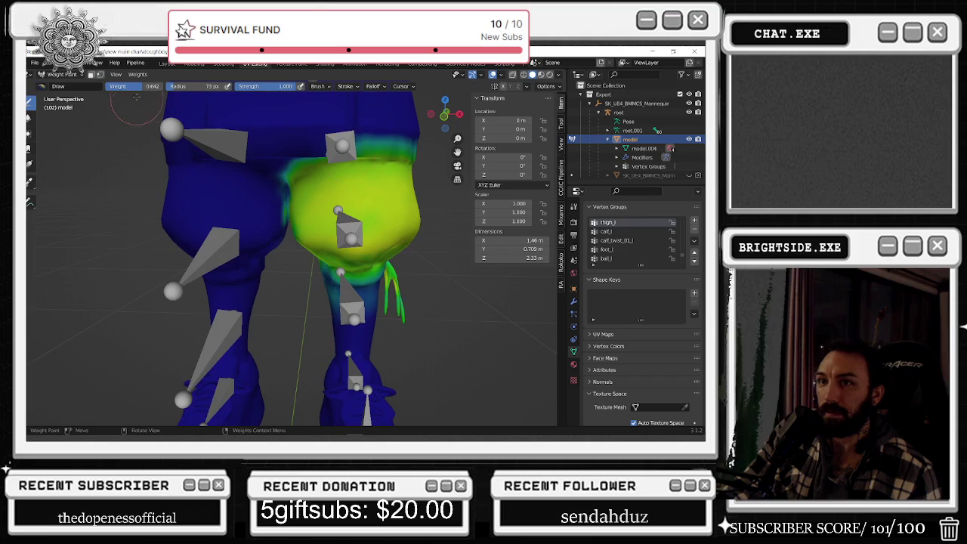
mouse_move(334, 176)
left_mouse_down()
mouse_move(294, 186)
mouse_move(377, 172)
mouse_move(361, 170)
mouse_move(400, 155)
left_mouse_up()
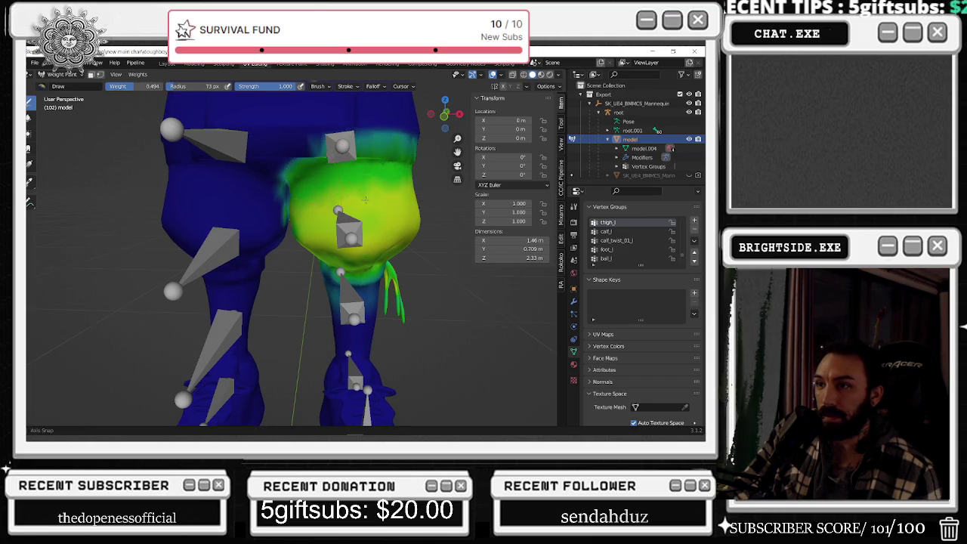
middle_click_drag(365, 199, 271, 194)
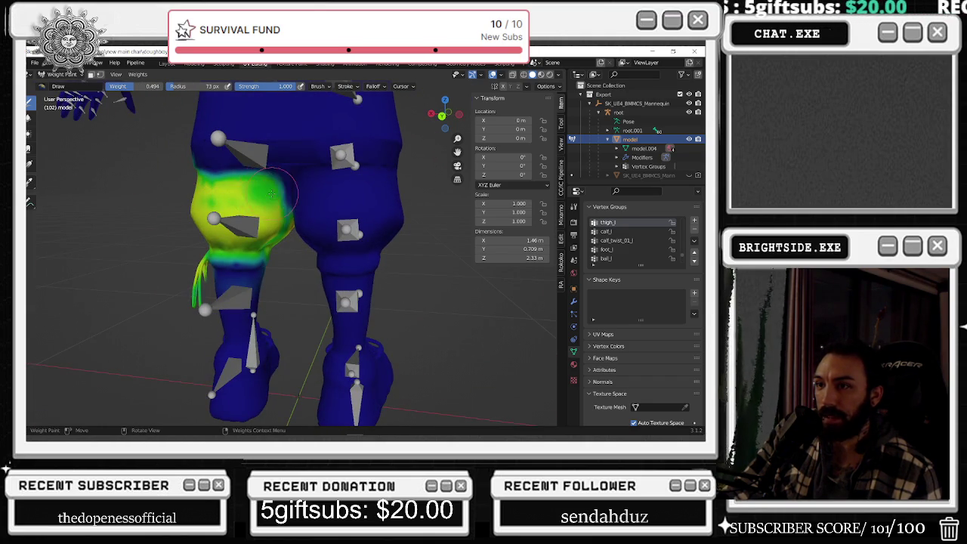
left_click_drag(271, 195, 195, 179)
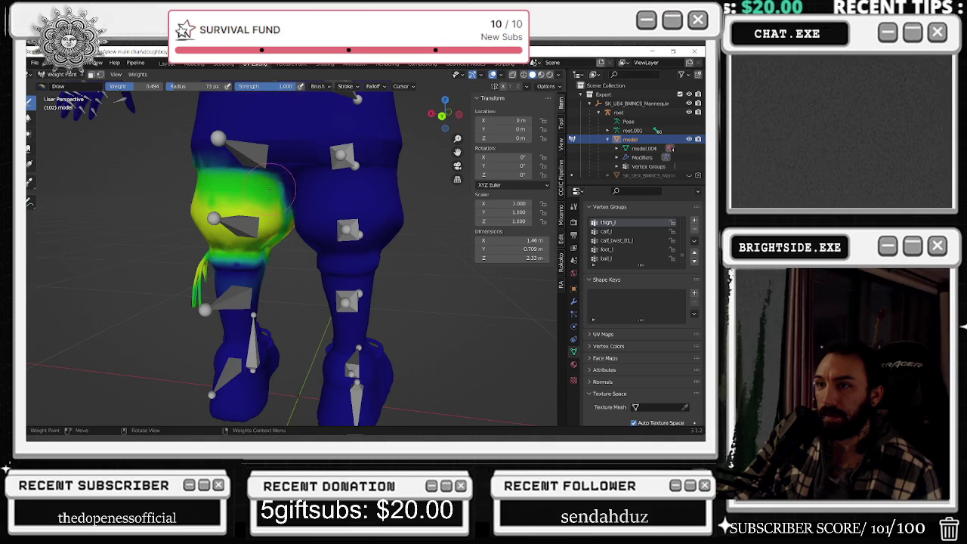
left_click_drag(268, 185, 194, 173)
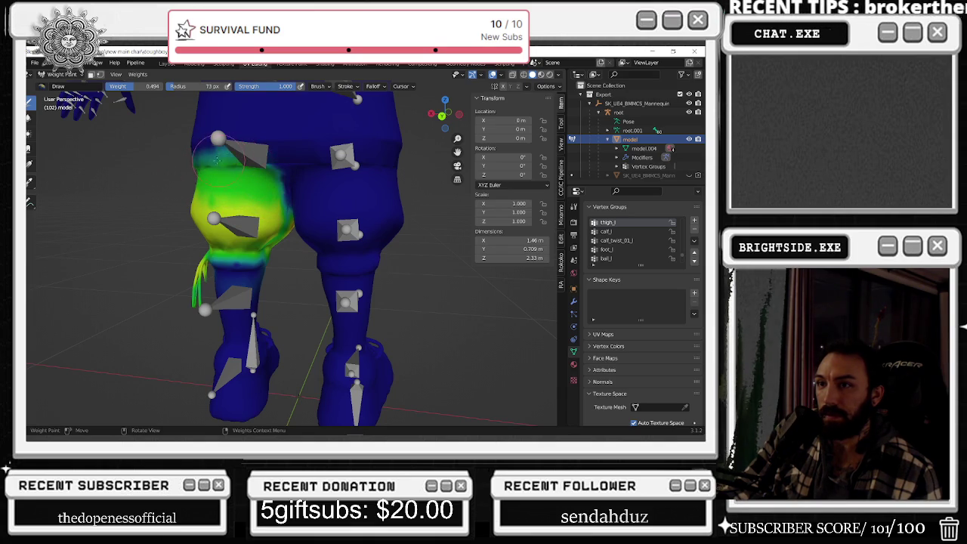
middle_click_drag(194, 162, 364, 172)
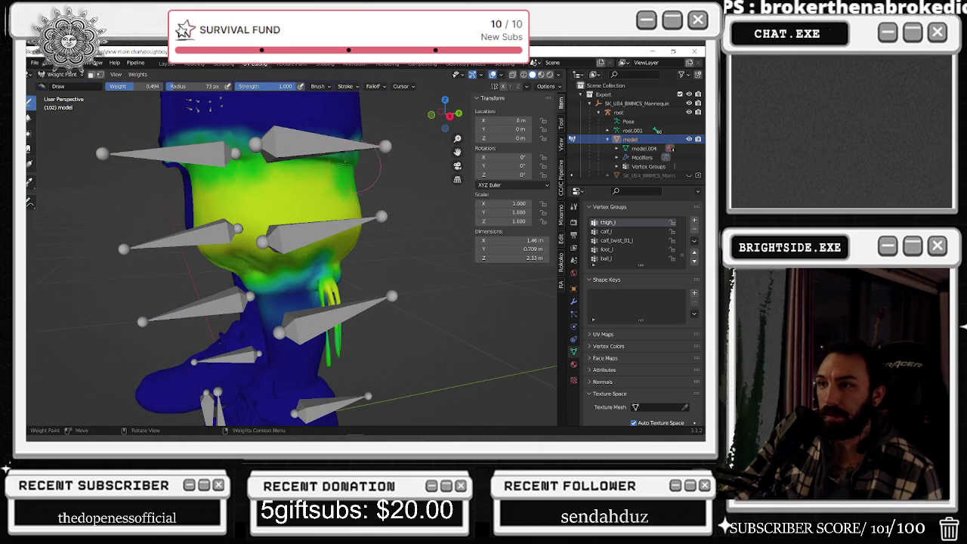
left_click_drag(359, 168, 264, 155)
middle_click_drag(310, 149, 365, 161)
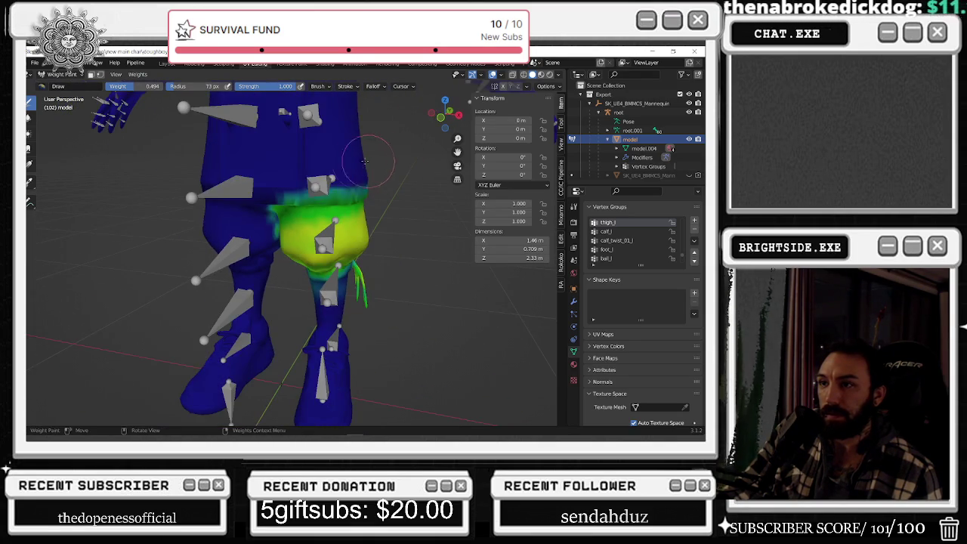
mouse_move(308, 200)
left_mouse_down()
mouse_move(287, 195)
mouse_move(360, 181)
left_mouse_up()
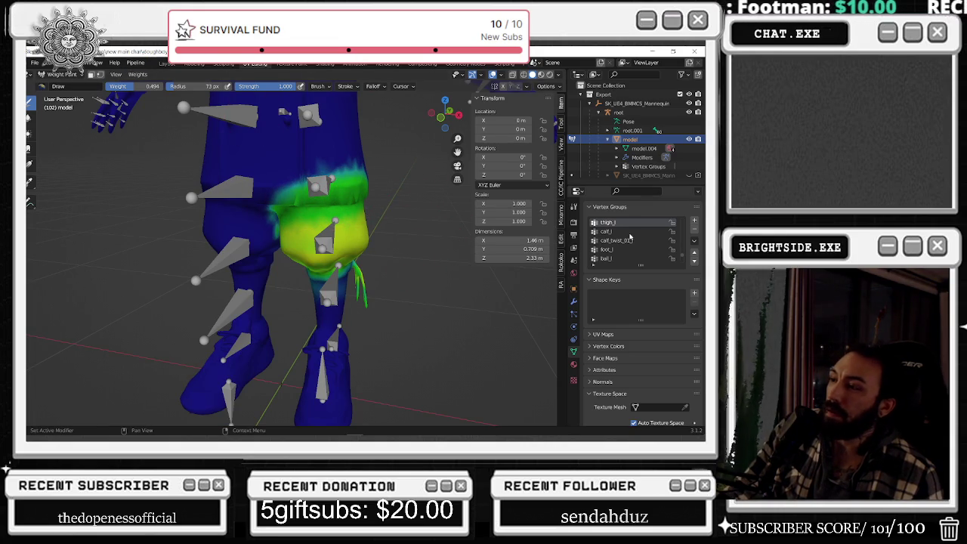
- Make thigh_r active and paint weight up and down the upper right thigh
scroll(631, 239, "up", 2)
scroll(631, 239, "up", 3)
scroll(631, 239, "up", 2)
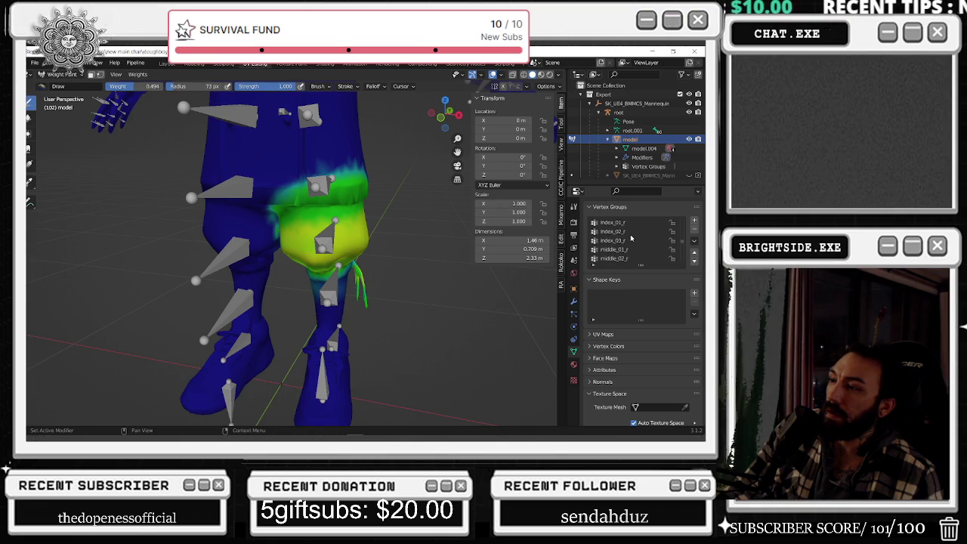
scroll(630, 239, "down", 5)
scroll(633, 241, "down", 5)
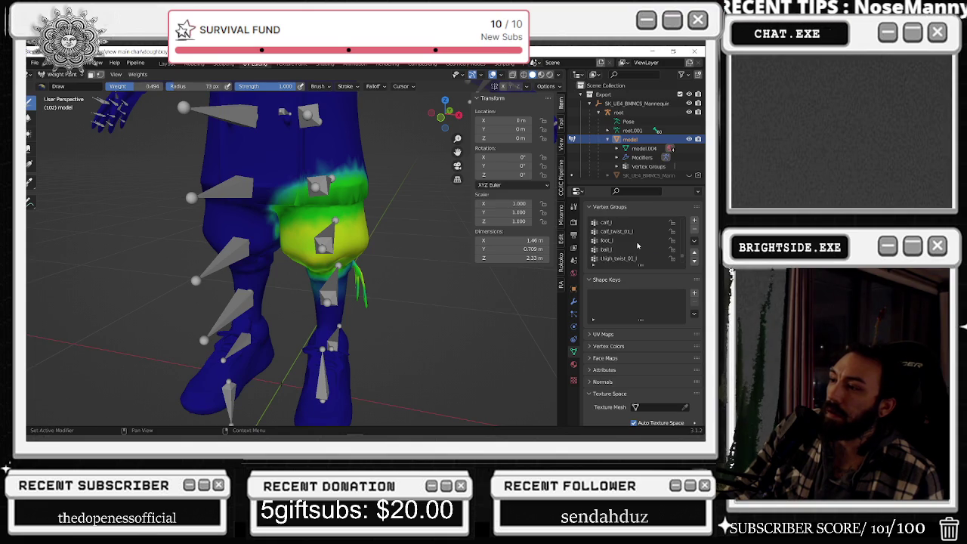
scroll(634, 244, "down", 5)
scroll(637, 246, "down", 5)
left_click(637, 239)
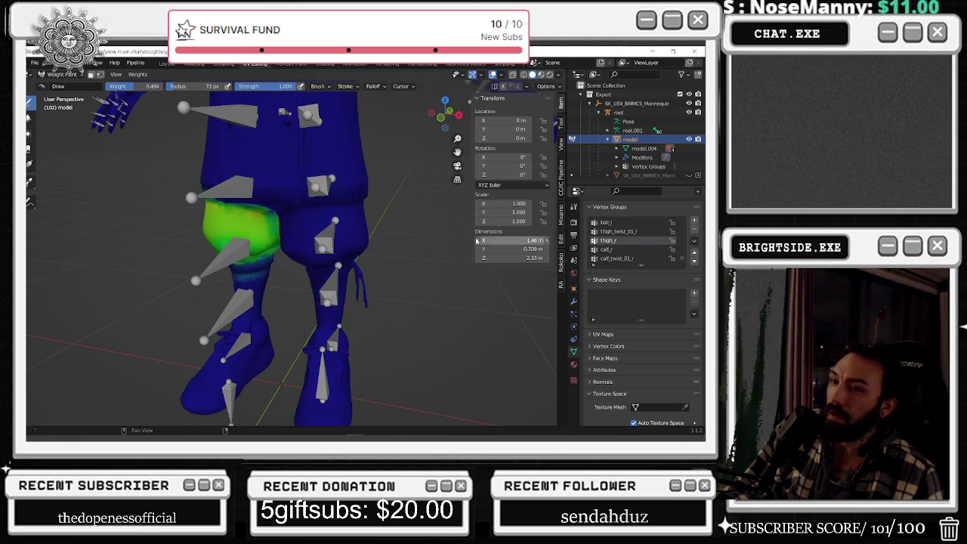
middle_click_drag(340, 227, 203, 194)
left_click_drag(216, 191, 274, 195)
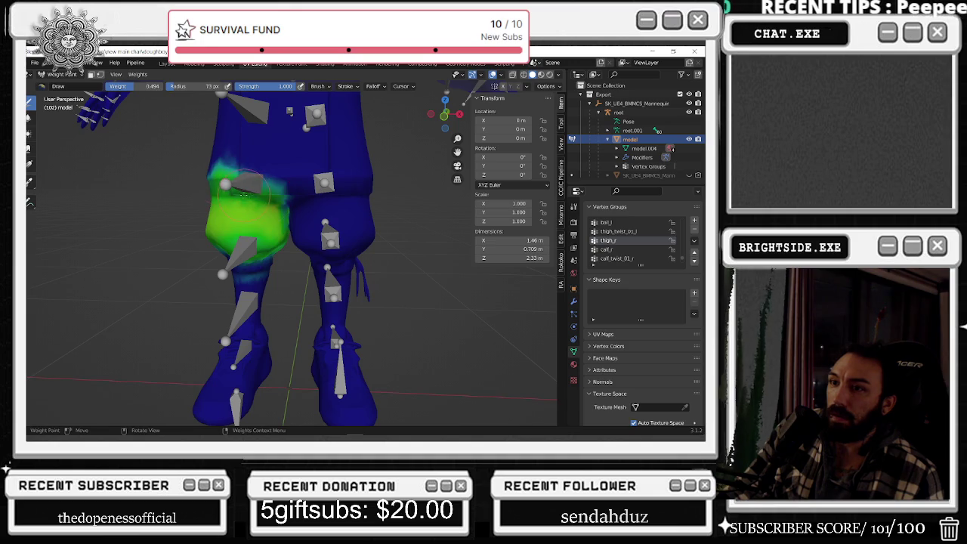
middle_click_drag(245, 194, 233, 171)
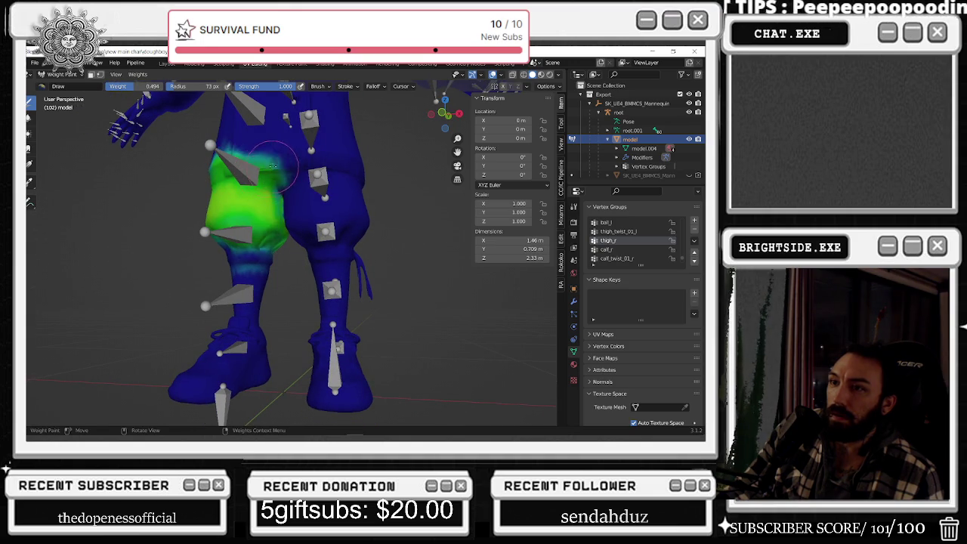
left_click_drag(272, 165, 270, 183)
- Undo the overly heavy right-thigh strokes and spread 0.660 weight across the thigh instead
mouse_move(232, 170)
middle_mouse_down()
mouse_move(364, 175)
mouse_move(332, 185)
middle_mouse_up()
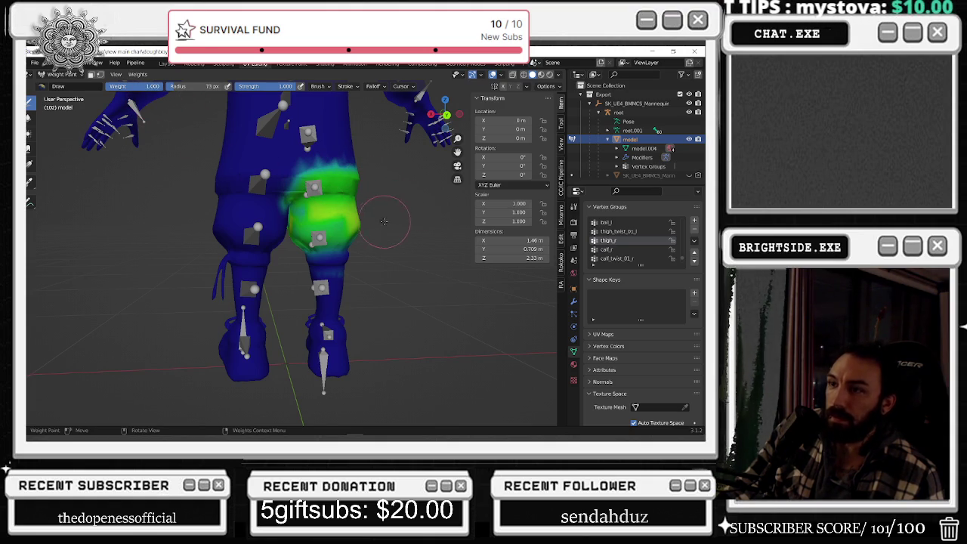
mouse_move(384, 222)
left_mouse_down()
mouse_move(346, 204)
mouse_move(363, 200)
left_mouse_up()
key("ctrl+z")
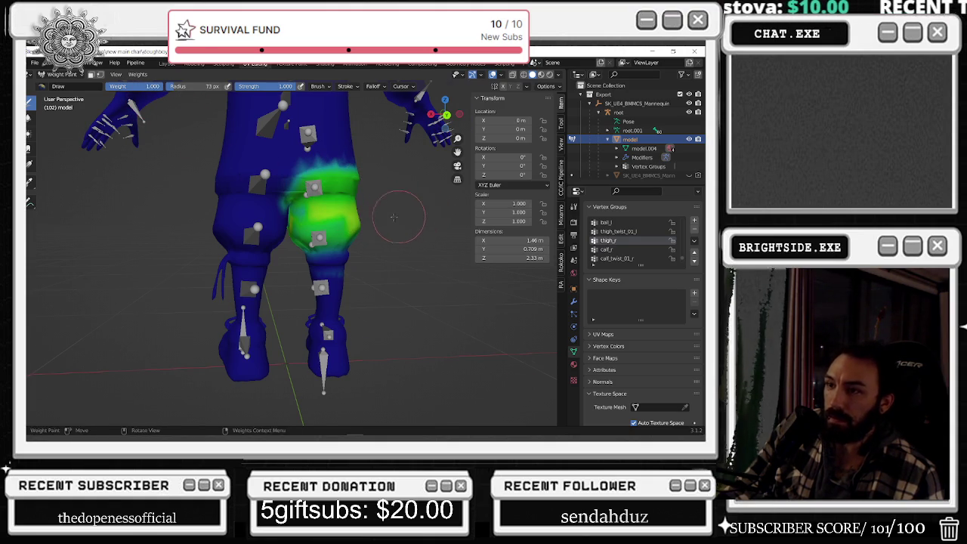
middle_click_drag(393, 217, 132, 106)
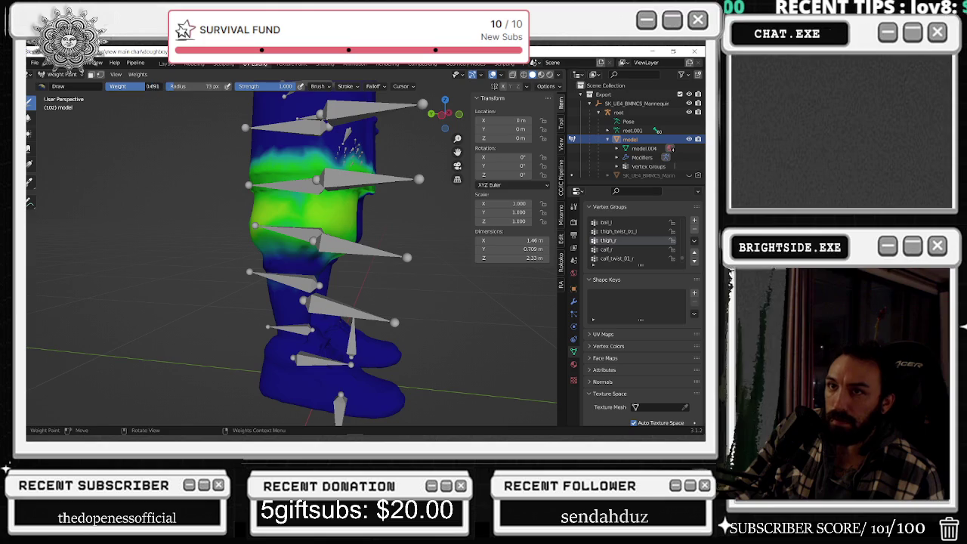
middle_click_drag(279, 212, 228, 213)
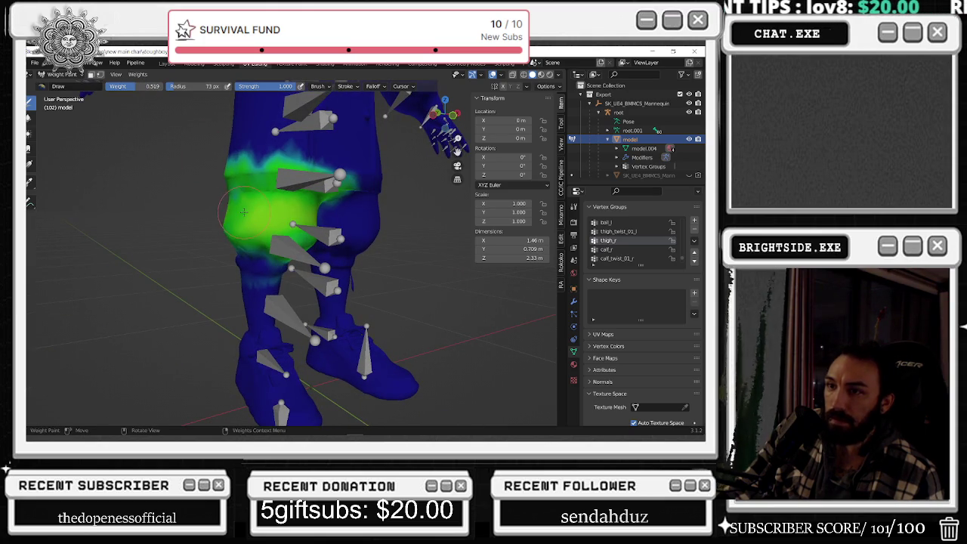
left_click_drag(236, 217, 238, 198)
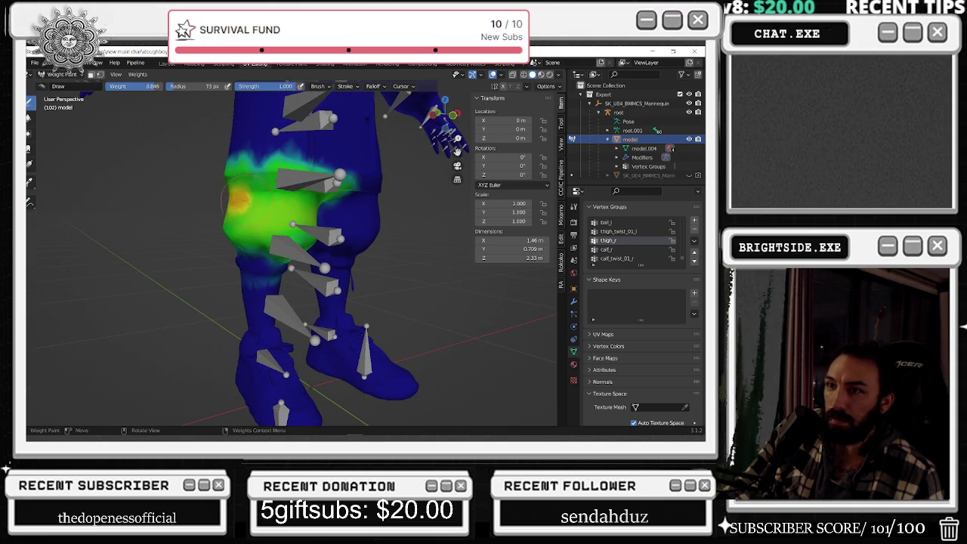
key("ctrl+z")
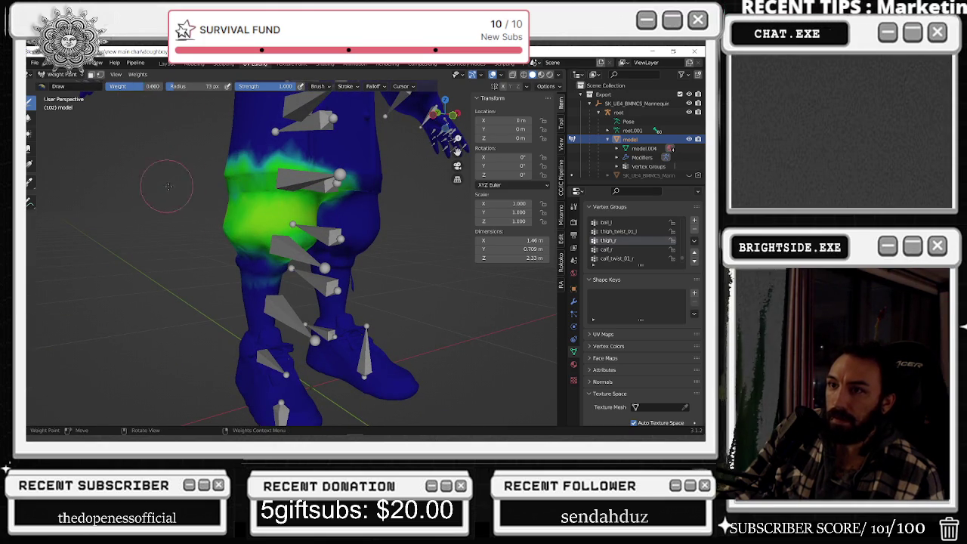
mouse_move(275, 202)
middle_mouse_down()
mouse_move(263, 202)
mouse_move(420, 205)
middle_mouse_up()
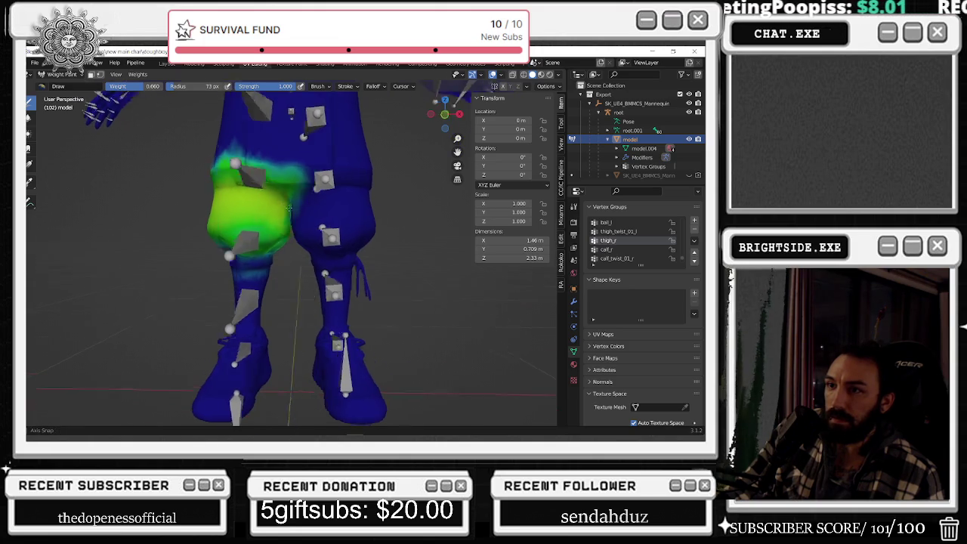
left_click_drag(361, 203, 313, 201)
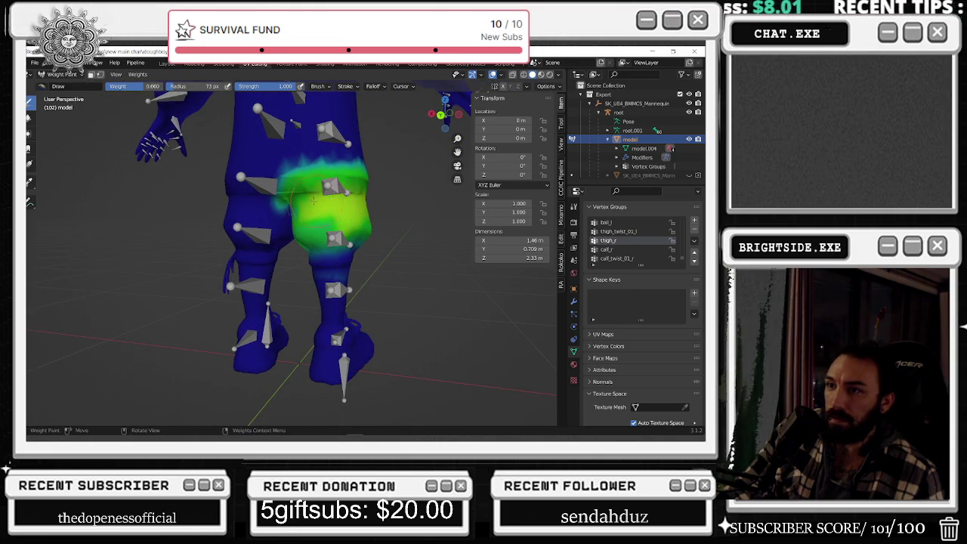
middle_click_drag(369, 211, 443, 173)
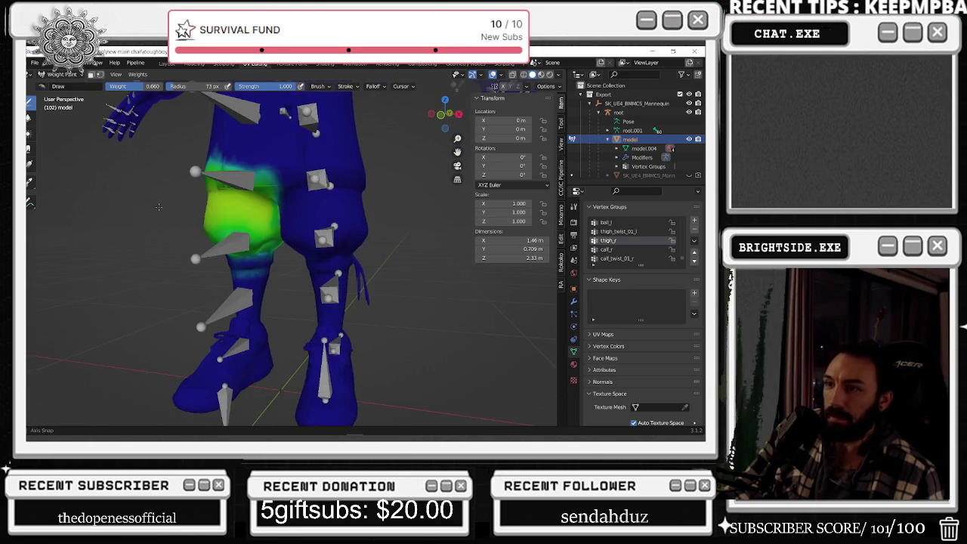
- Inspect the calf_r, calf_twist_01_r and foot_r weights from a rear view of the legs
left_click(616, 249)
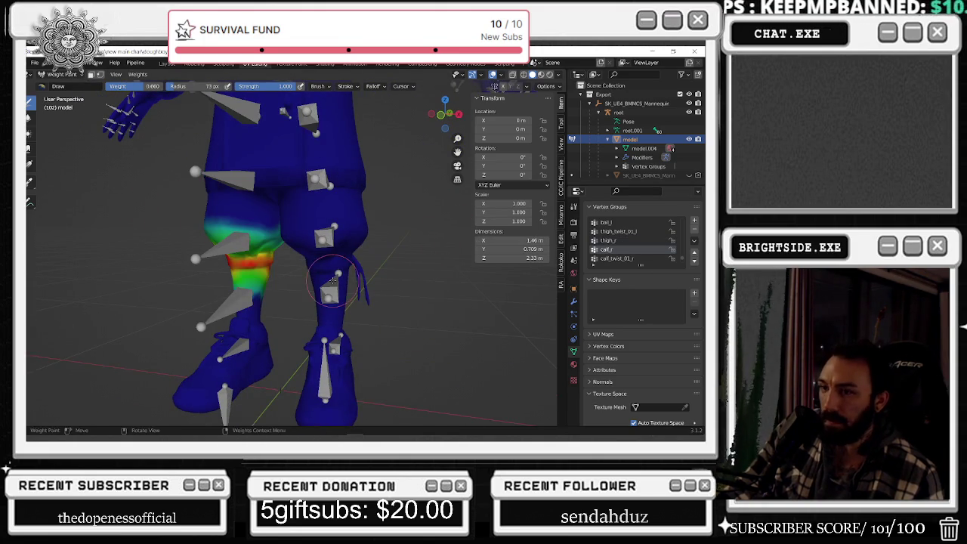
middle_click_drag(325, 291, 340, 281)
left_click(633, 259)
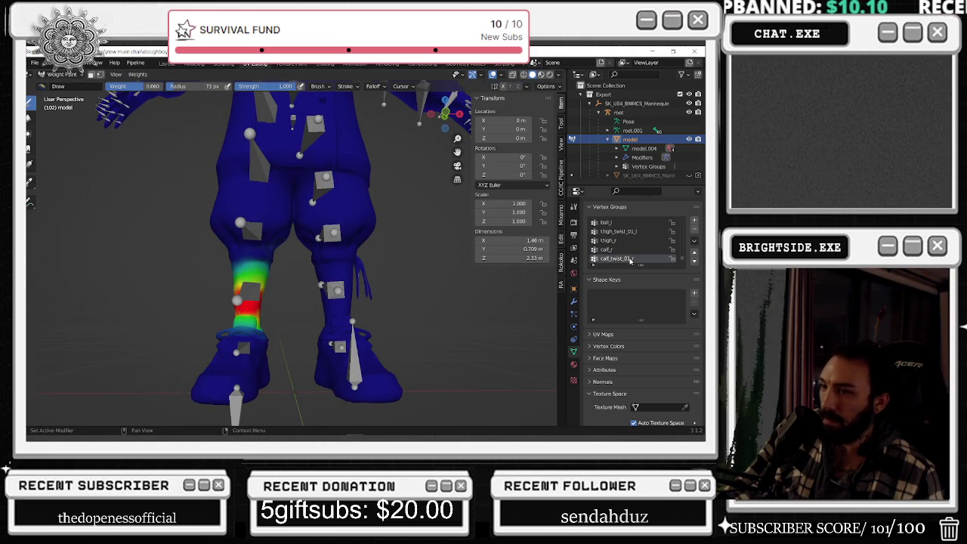
scroll(647, 260, "down", 1)
left_click(630, 241)
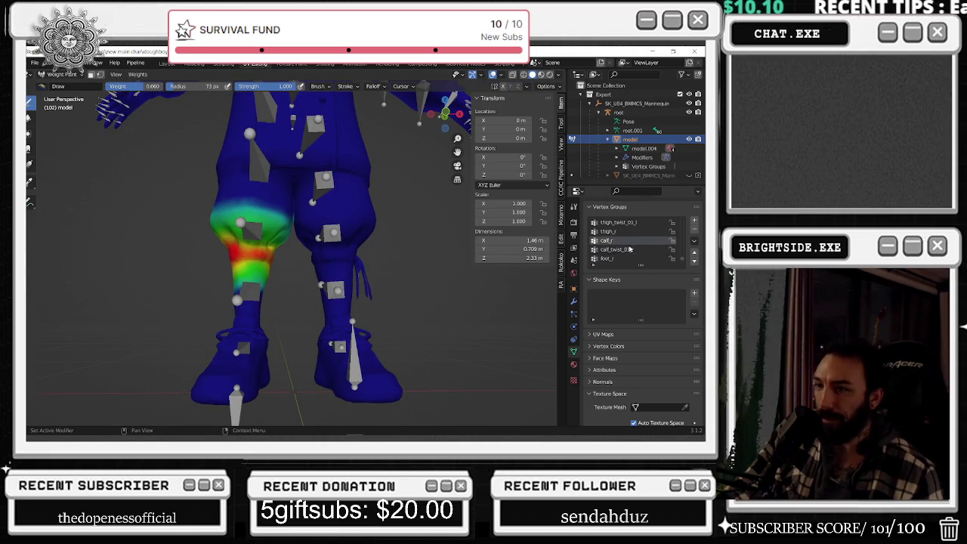
left_click(629, 250)
scroll(628, 250, "down", 1)
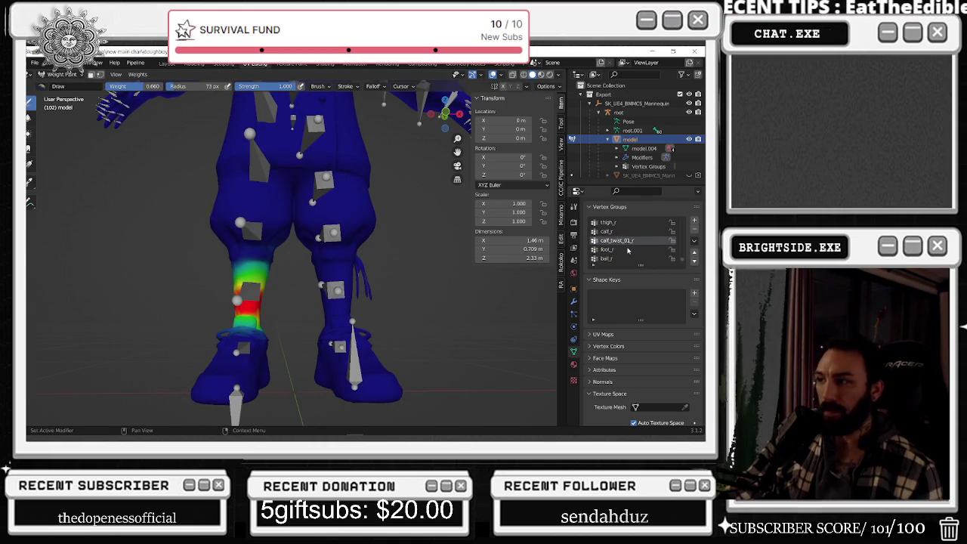
left_click(628, 250)
- Orbit around the right leg to check the thigh_r weights, ending on thigh_twist_01_r
scroll(627, 251, "down", 1, "ctrl")
scroll(627, 252, "down", 1, "ctrl")
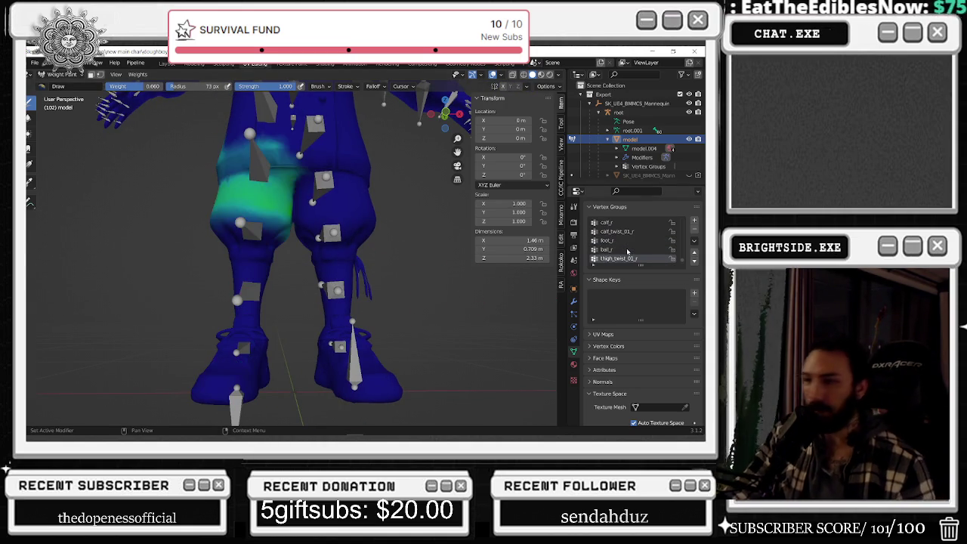
scroll(627, 252, "down", 1, "ctrl")
scroll(627, 252, "down", 1, "ctrl")
scroll(627, 252, "up", 2, "ctrl")
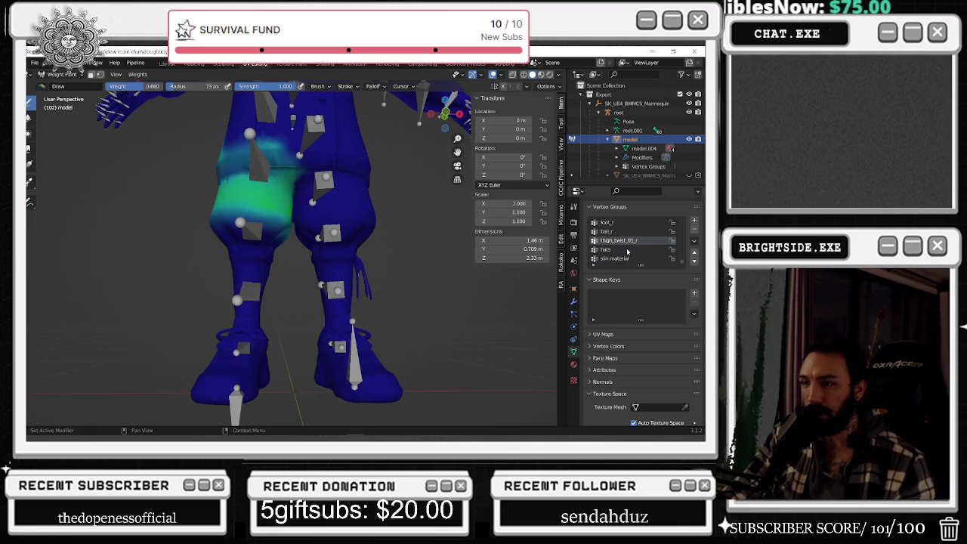
mouse_move(421, 237)
middle_mouse_down()
mouse_move(381, 255)
mouse_move(371, 221)
middle_mouse_up()
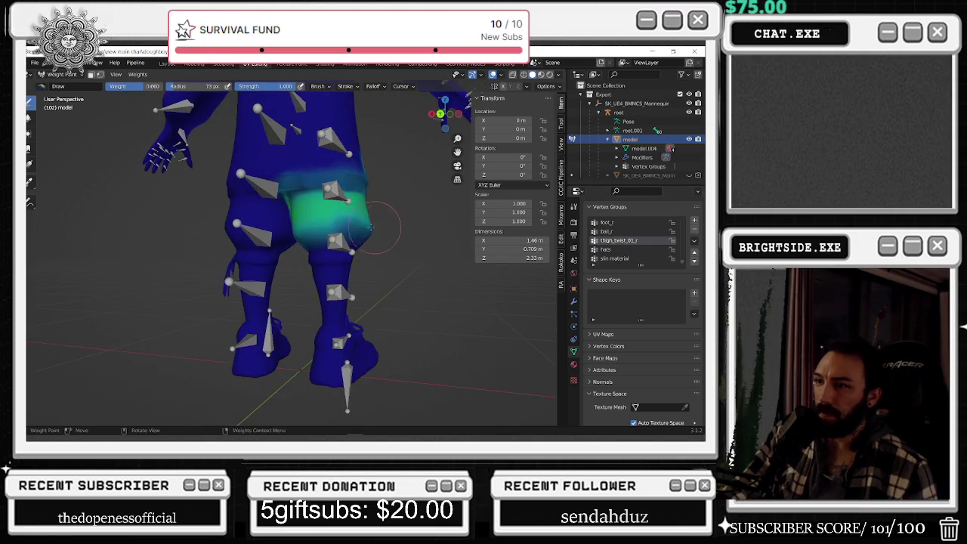
left_click_drag(370, 221, 303, 224)
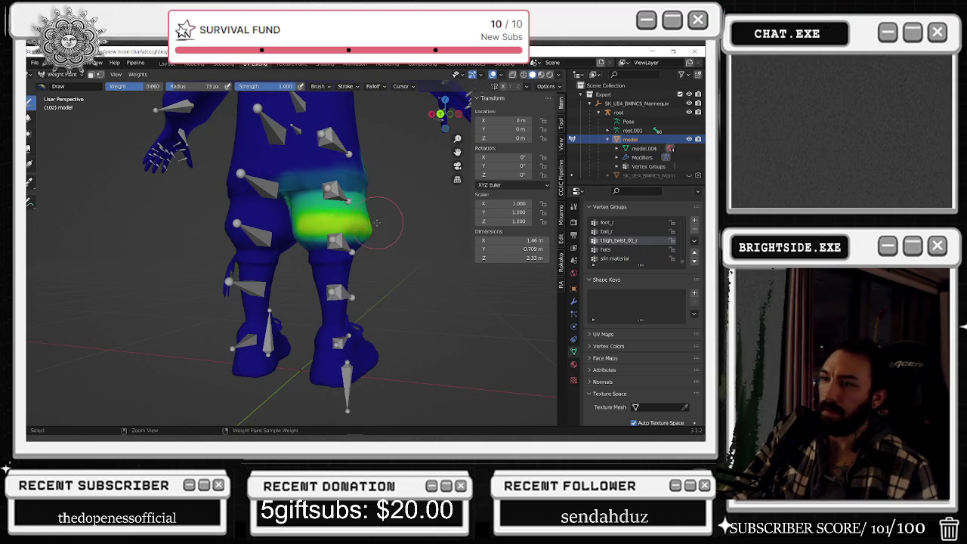
left_click(376, 222, "ctrl")
scroll(623, 244, "down", 5, "ctrl")
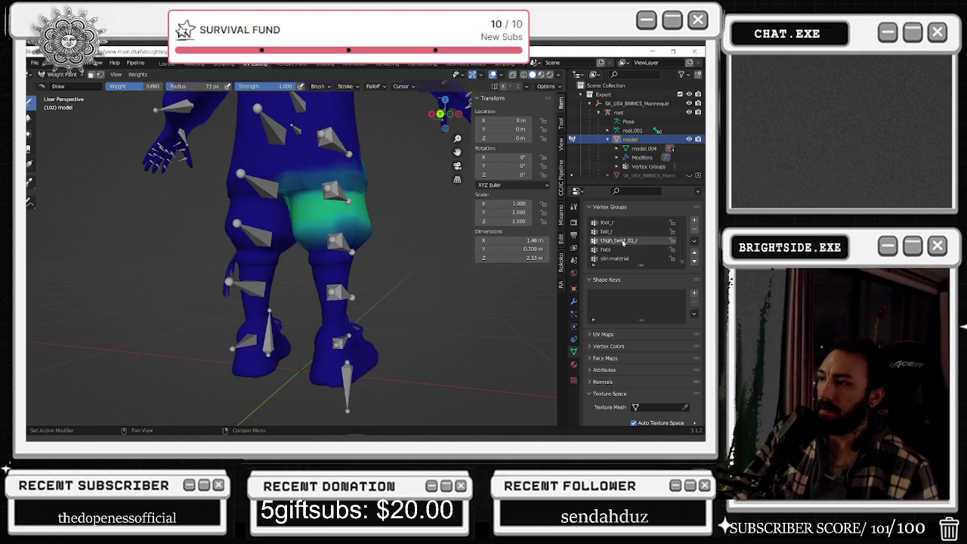
scroll(625, 242, "up", 5)
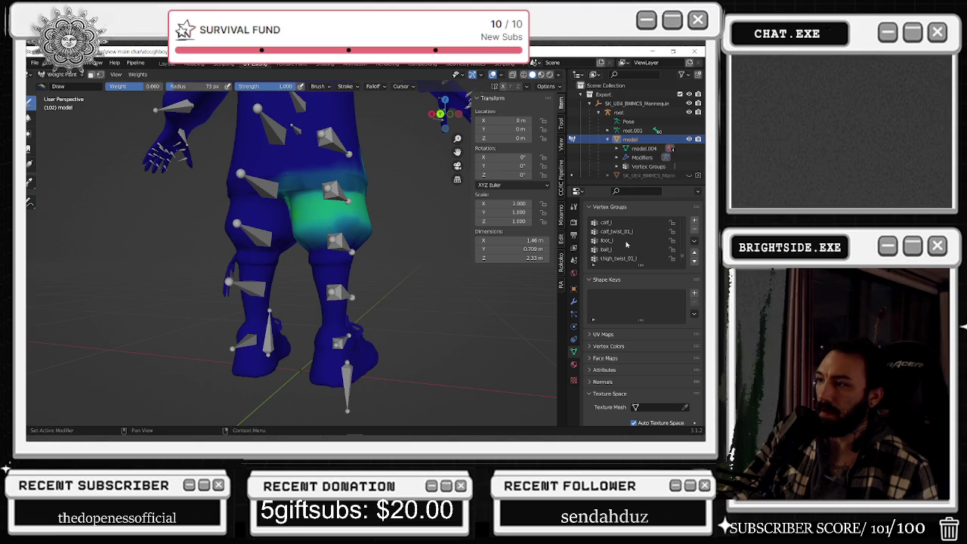
- Make thigh_twist_01_l active, zoom in and paint extra weight up the left thigh
left_click(634, 258)
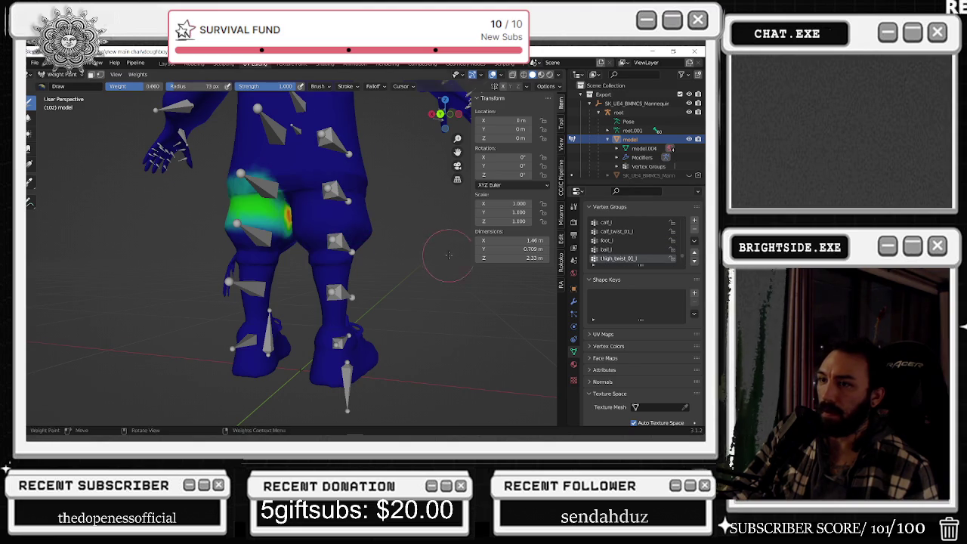
middle_click_drag(442, 249, 266, 249)
scroll(173, 194, "up", 2)
scroll(298, 182, "up", 3)
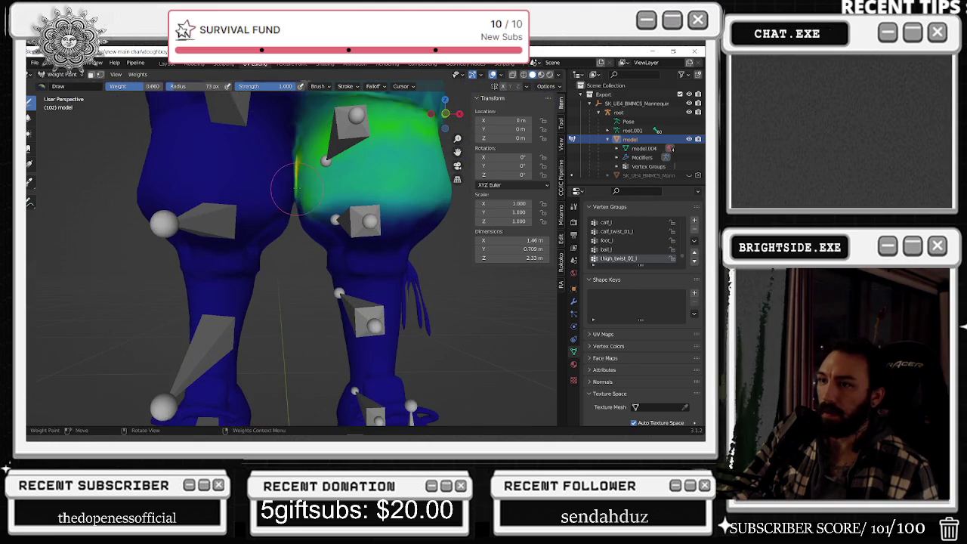
left_click_drag(299, 182, 313, 142)
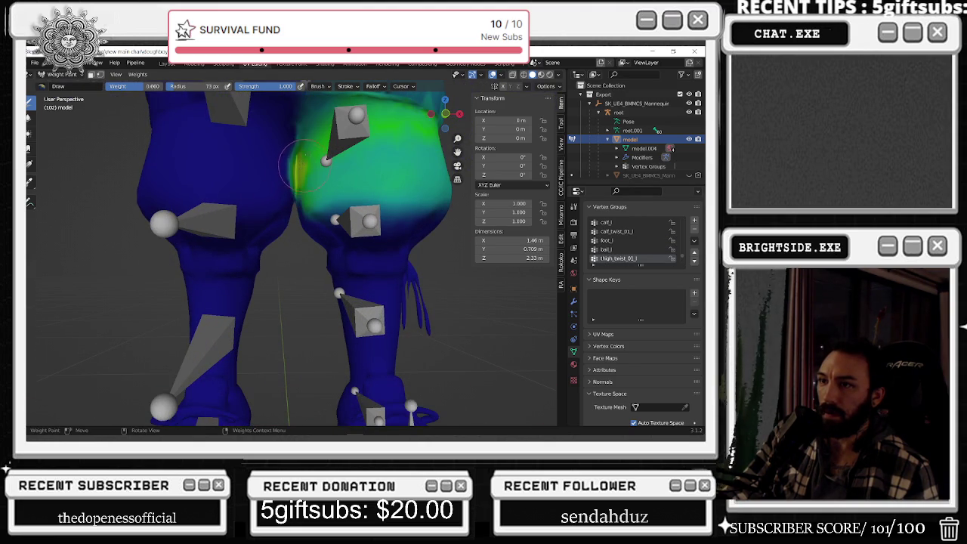
middle_click_drag(355, 227, 328, 200)
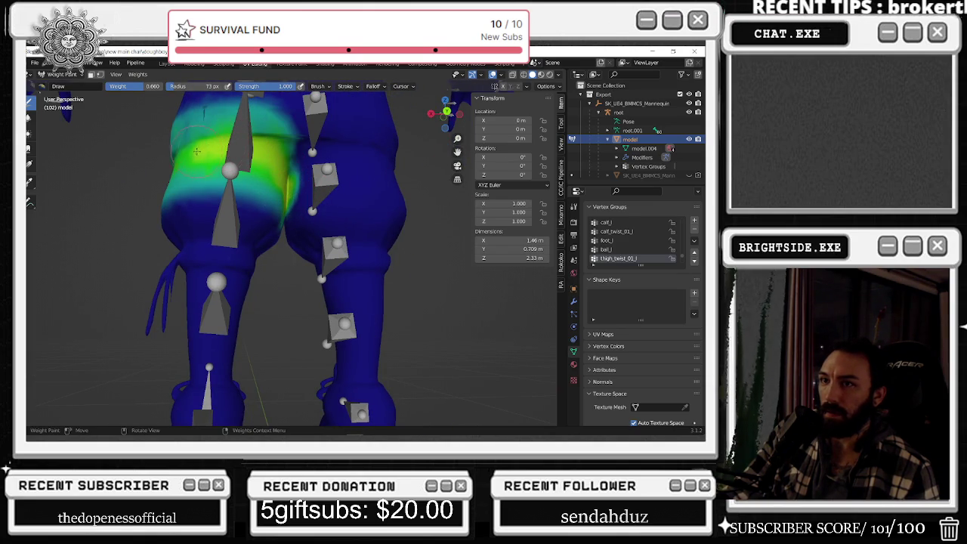
middle_click_drag(189, 154, 299, 166)
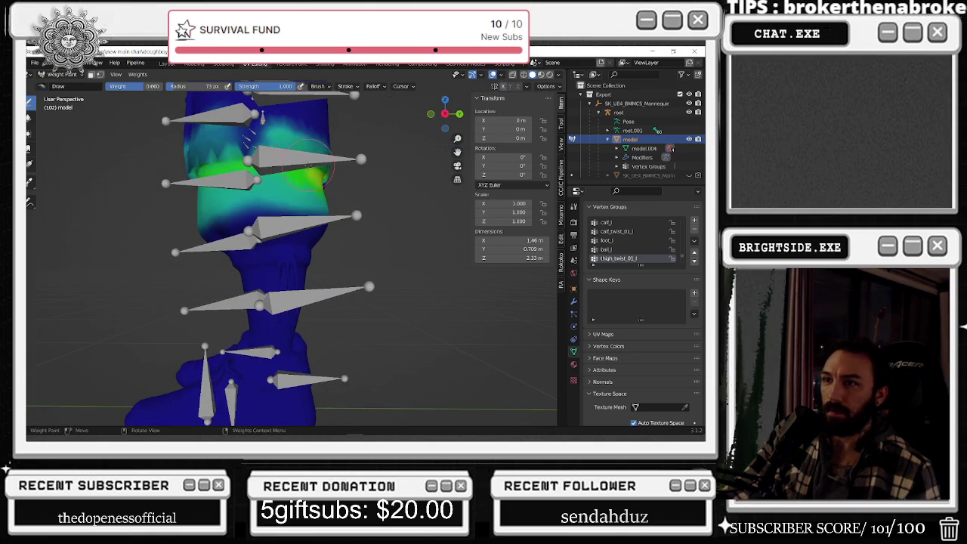
middle_click_drag(196, 159, 290, 168)
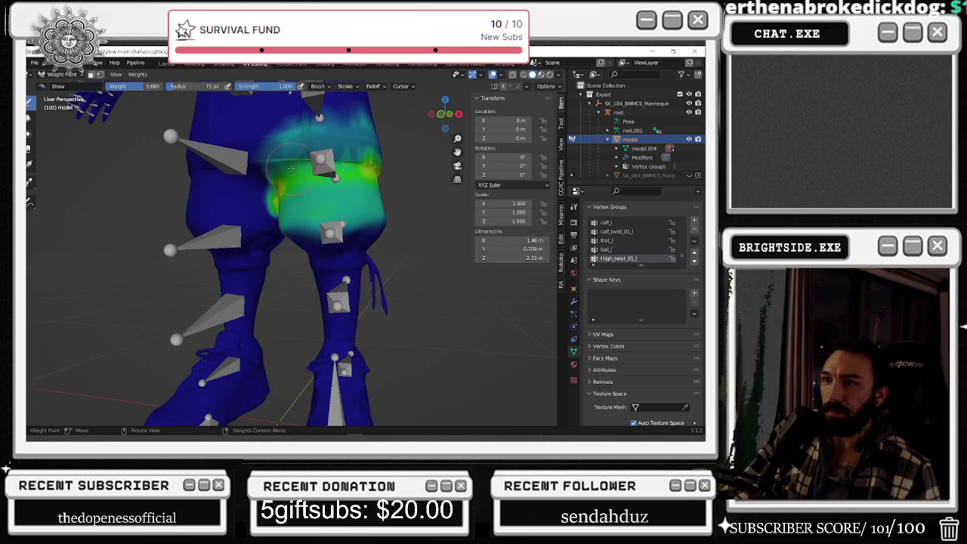
- Make thigh_twist_01_r active and paint a 0.660 weight band across the upper right thigh
scroll(663, 258, "down", 3)
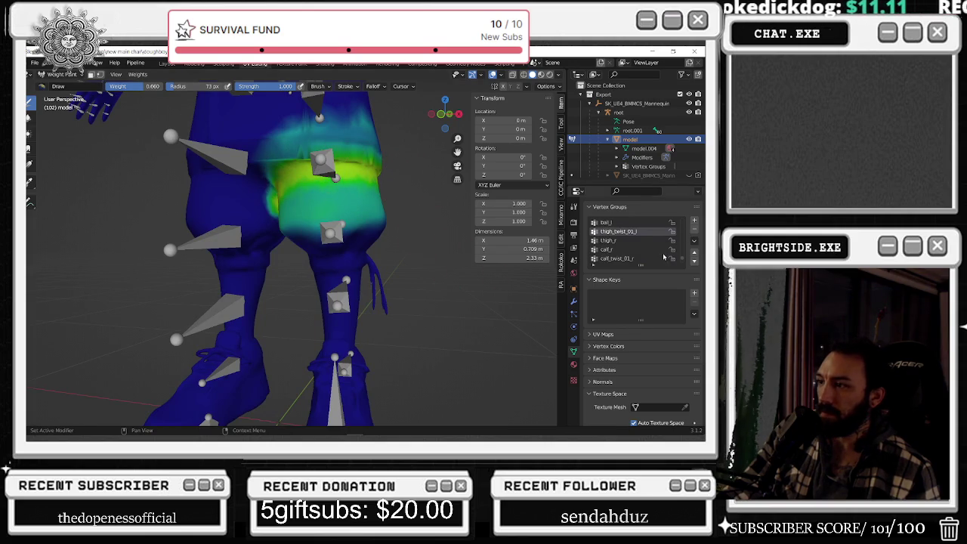
scroll(647, 258, "down", 3)
left_click(647, 258)
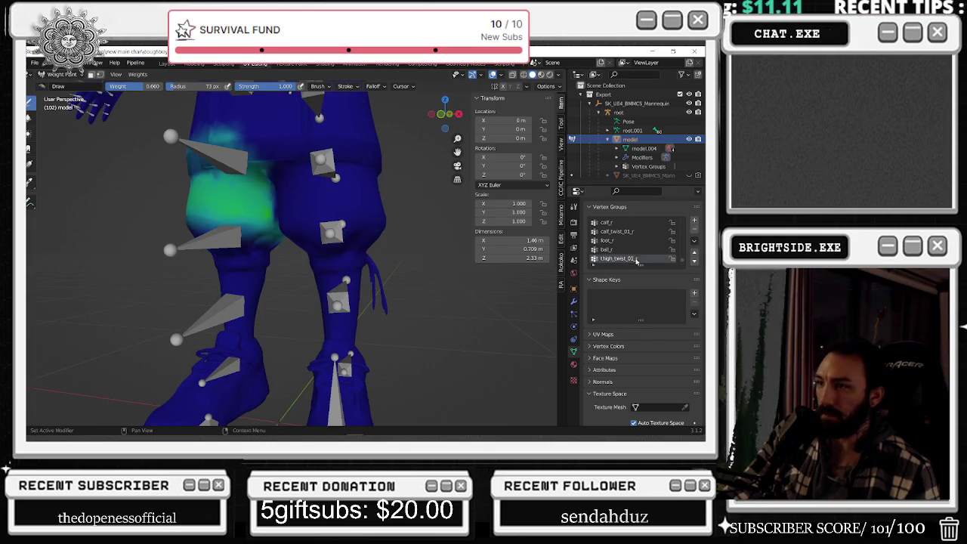
middle_click_drag(367, 218, 357, 203)
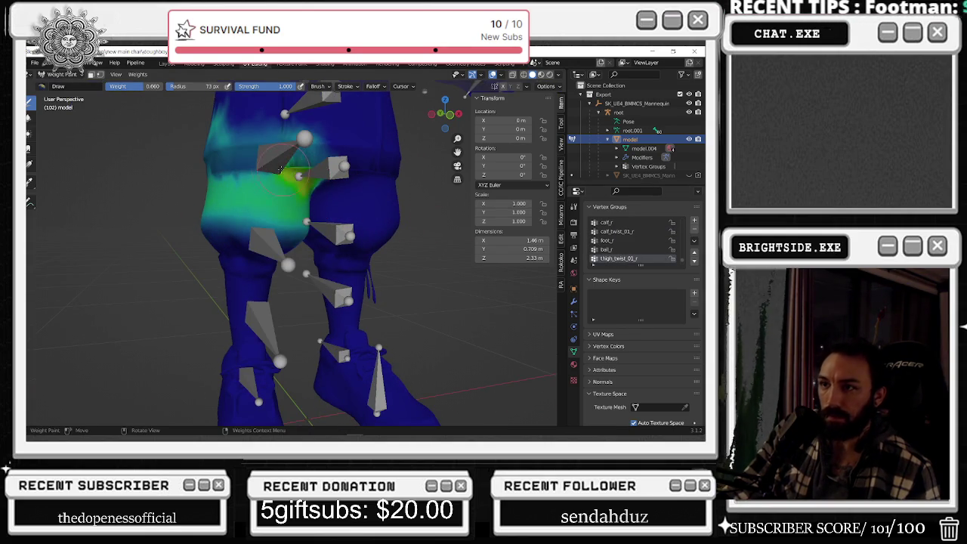
mouse_move(198, 170)
middle_mouse_down()
mouse_move(382, 177)
mouse_move(401, 163)
middle_mouse_up()
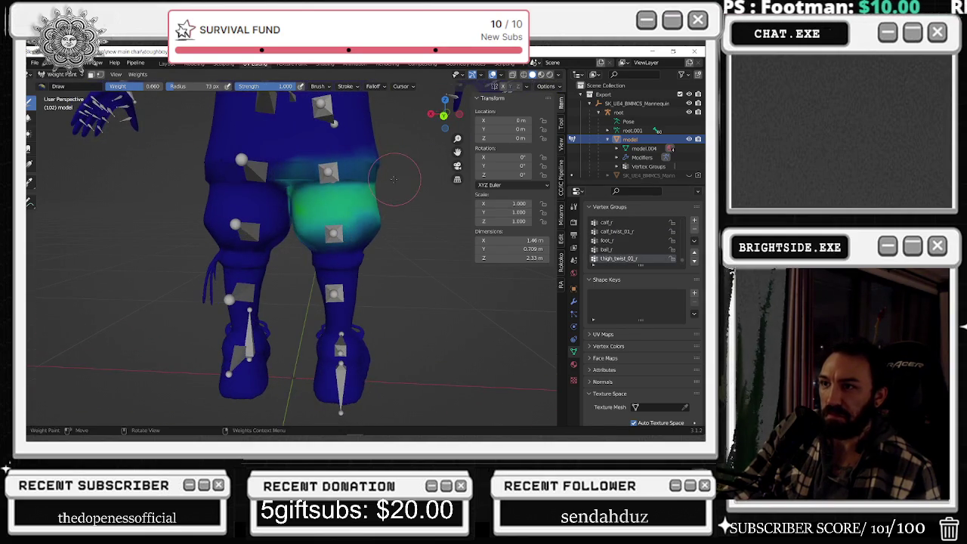
left_click_drag(401, 162, 299, 186)
middle_click_drag(328, 173, 348, 171)
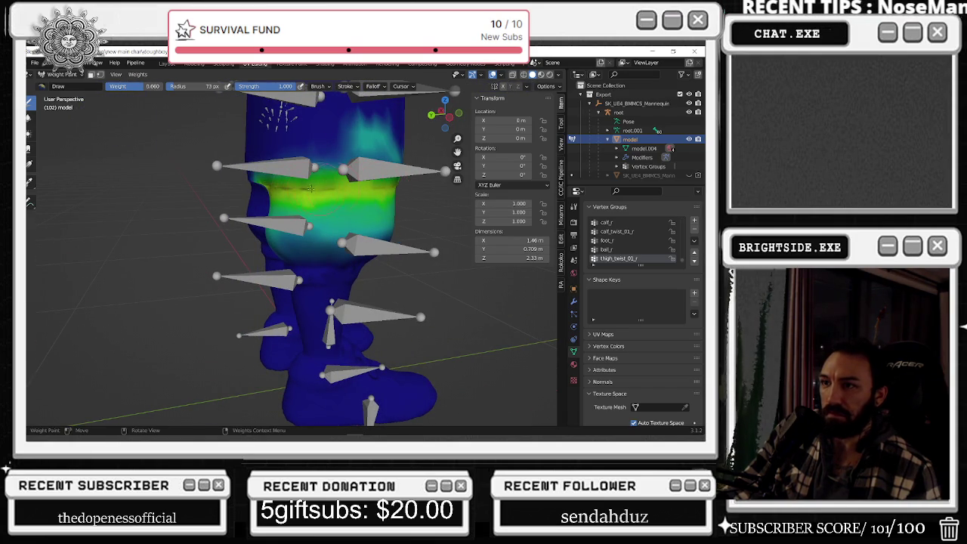
middle_click_drag(382, 189, 269, 185)
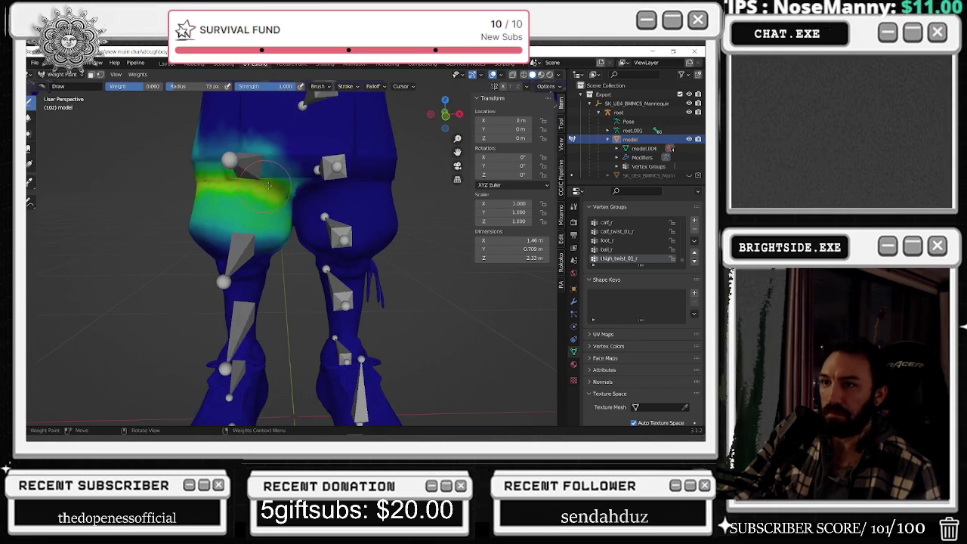
middle_click_drag(198, 179, 376, 181)
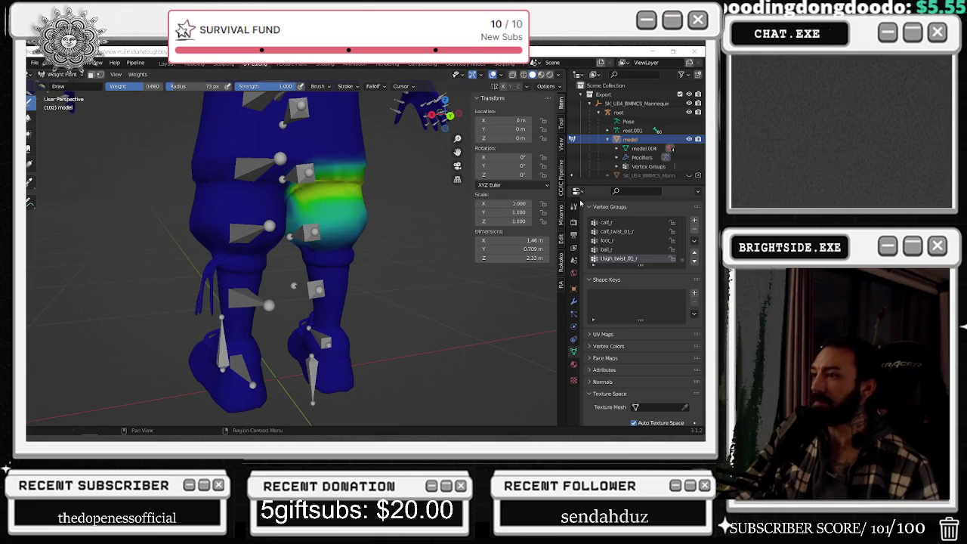
- Switch the chef mesh from Weight Paint to Object Mode, then into Edit Mode
left_click(60, 74)
left_click(57, 78)
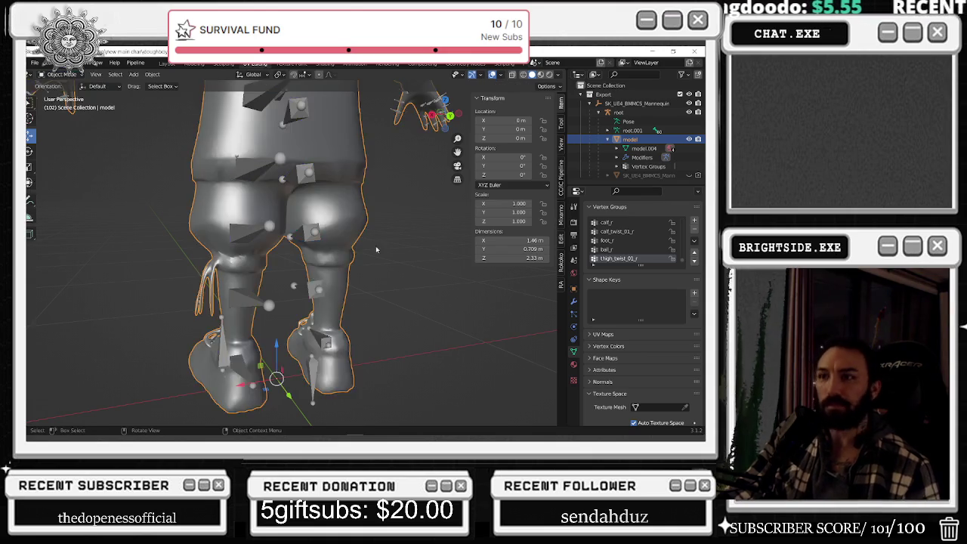
scroll(202, 195, "down", 4)
left_click(60, 75)
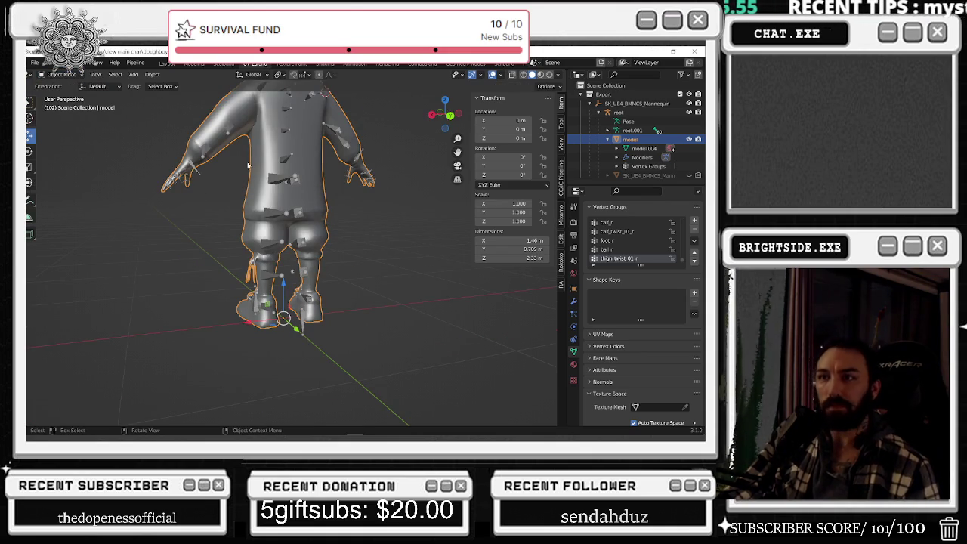
left_click(60, 74)
left_click(56, 89)
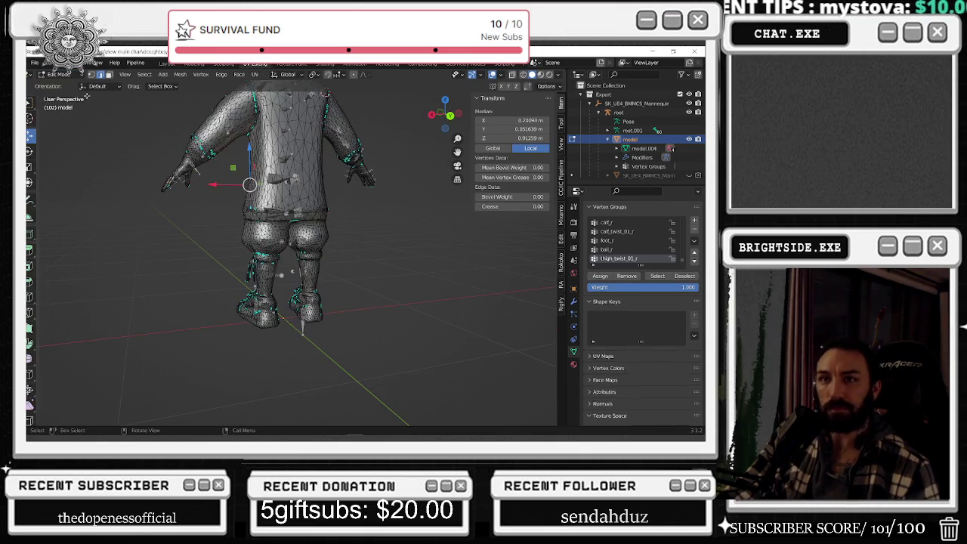
mouse_move(250, 185)
middle_mouse_down()
mouse_move(393, 186)
mouse_move(325, 189)
middle_mouse_up()
scroll(662, 244, "up", 3)
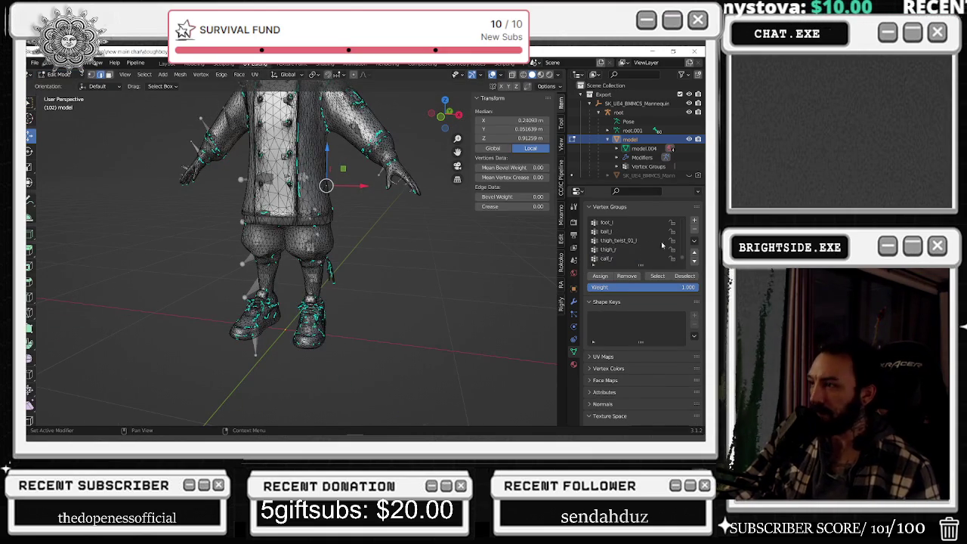
scroll(661, 244, "up", 3)
scroll(662, 244, "up", 2)
middle_click_drag(483, 295, 531, 314)
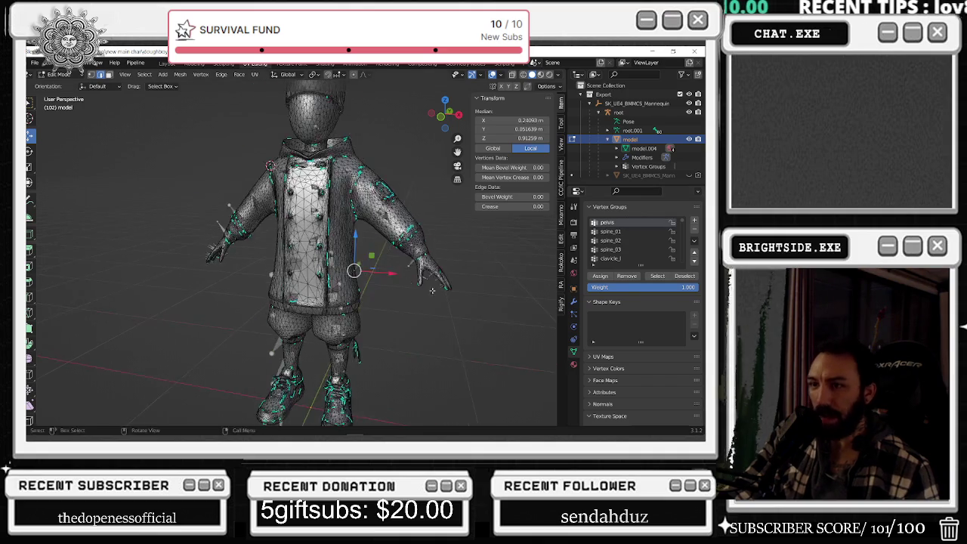
middle_click_drag(463, 288, 410, 297)
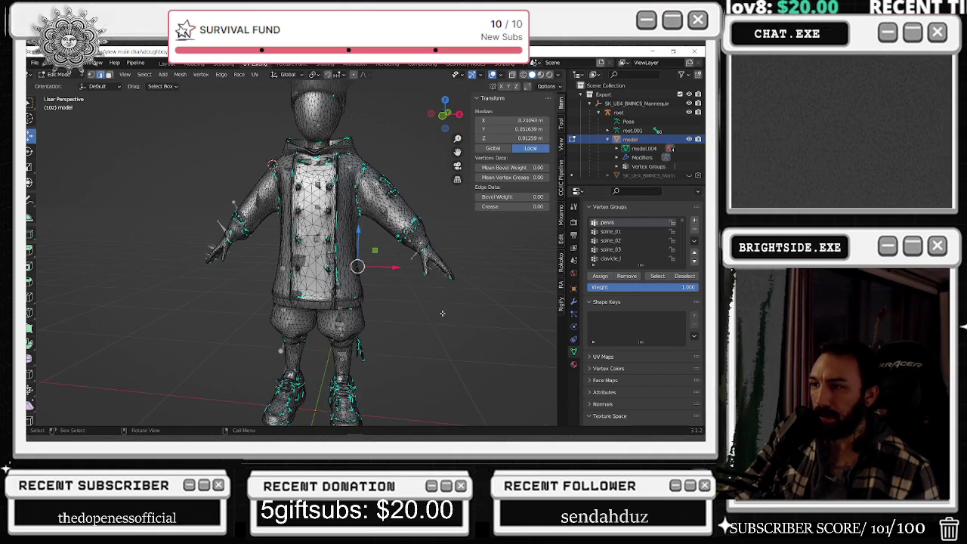
- Select the spine_01 vertices and hide the hoodie, then select the spine_02 vertices
left_click(657, 276)
left_click(685, 276)
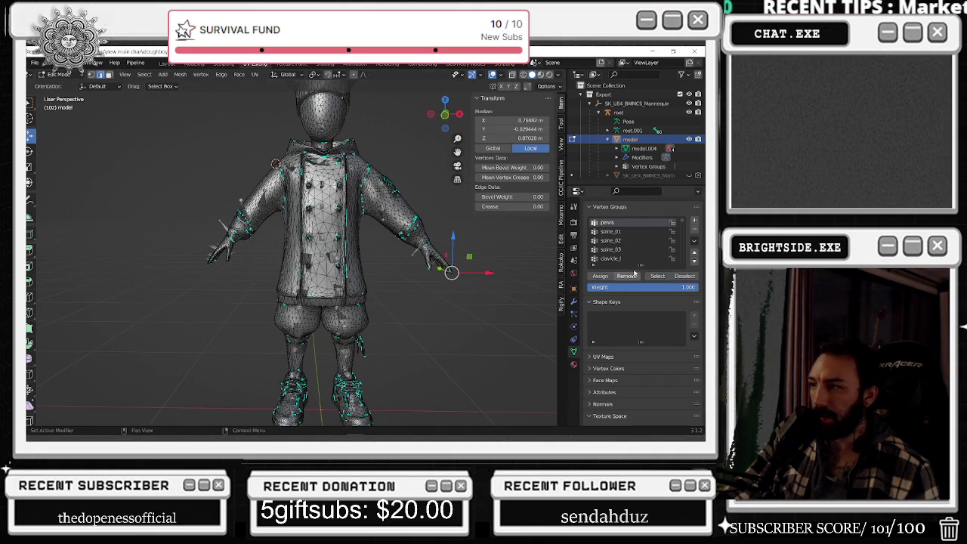
left_click(624, 232)
left_click(657, 276)
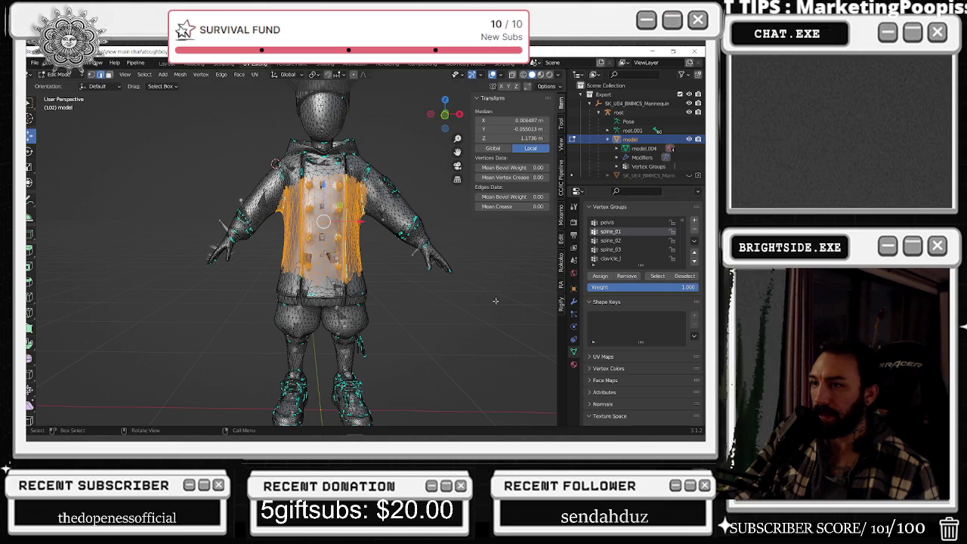
key("h")
left_click(611, 240)
scroll(517, 297, "down", 2)
left_click(659, 277)
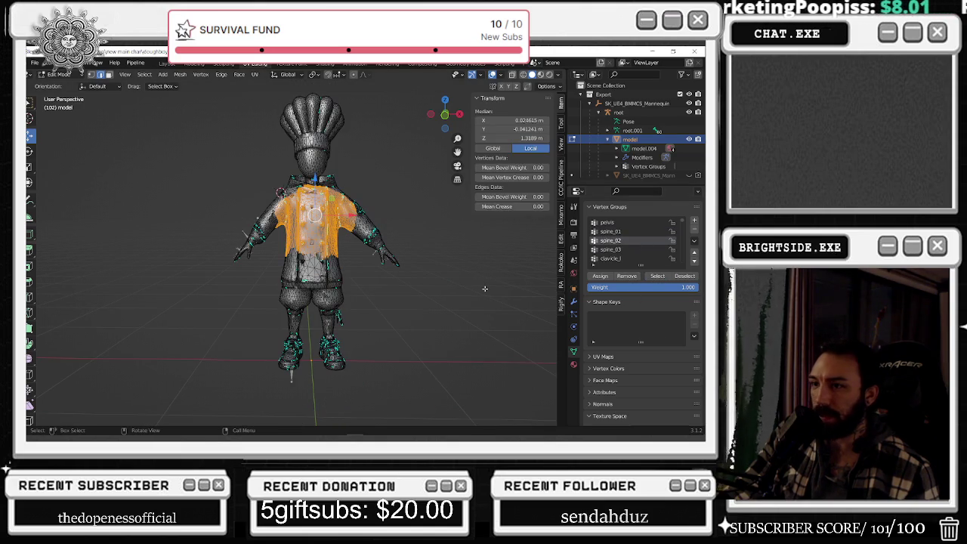
middle_click_drag(476, 282, 465, 276)
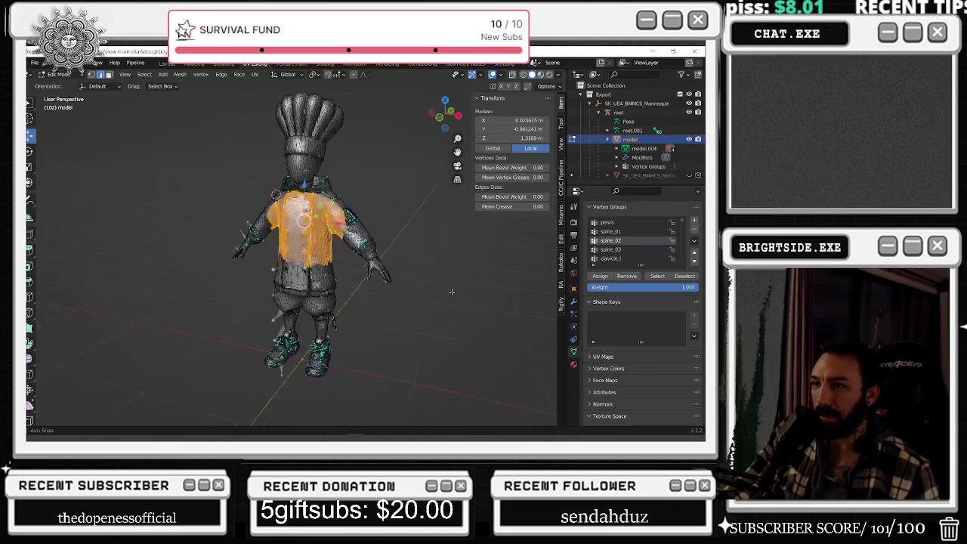
- Select the spine_03 vertex group and orbit around the chef to inspect its coverage
key("alt+a")
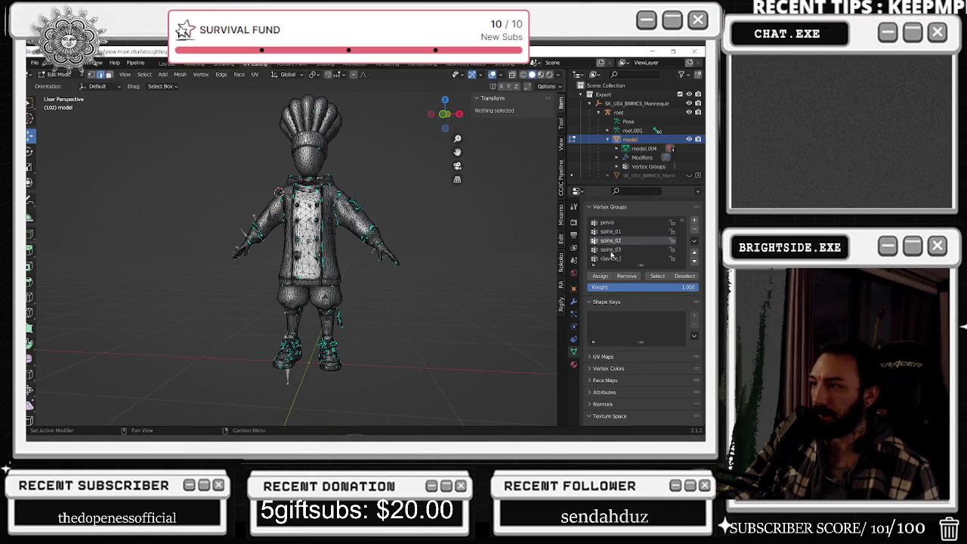
left_click(610, 249)
left_click(657, 276)
middle_click_drag(517, 283, 431, 283)
scroll(438, 283, "up", 5)
scroll(246, 310, "down", 3)
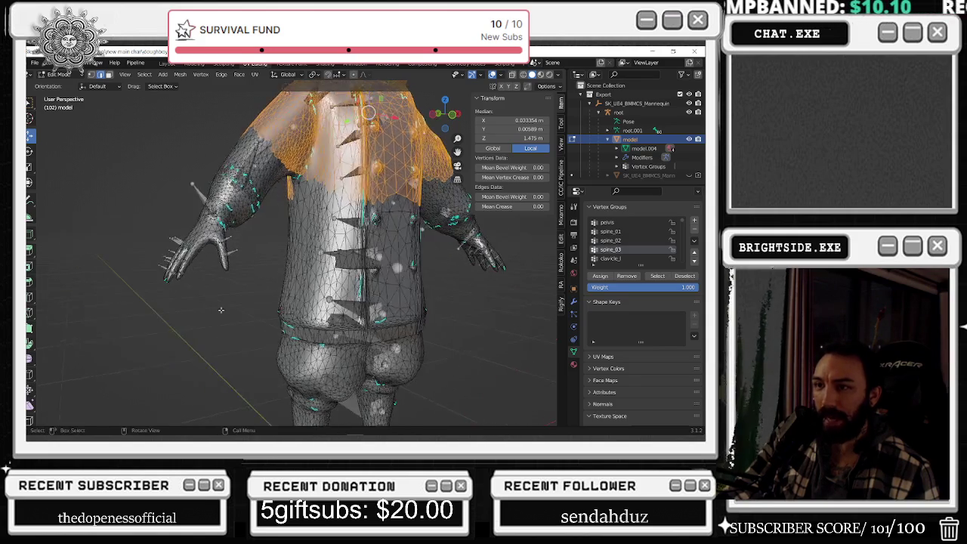
scroll(246, 310, "down", 2)
mouse_move(243, 297)
middle_mouse_down()
mouse_move(382, 299)
mouse_move(410, 280)
mouse_move(432, 288)
middle_mouse_up()
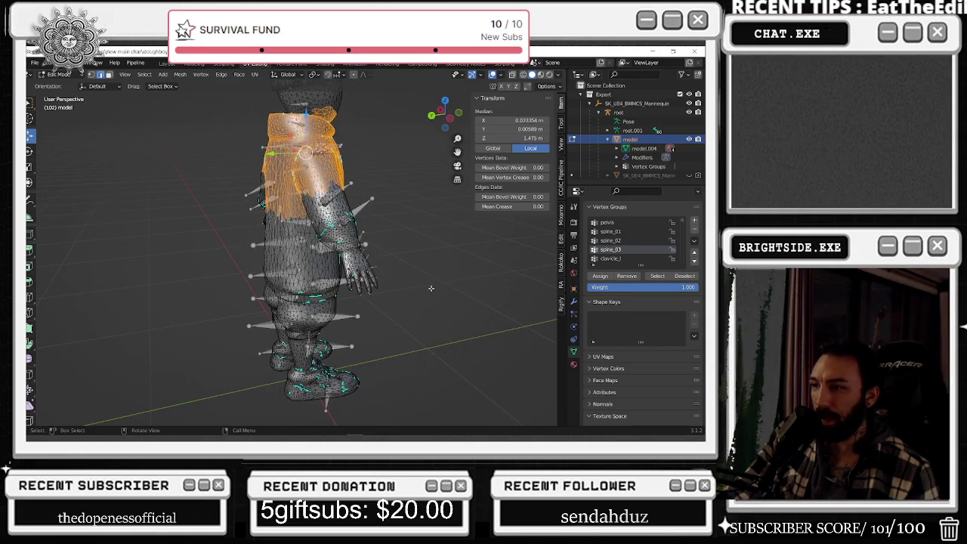
- Select the clavicle_l vertex group's vertices to check its coverage
left_click(611, 260)
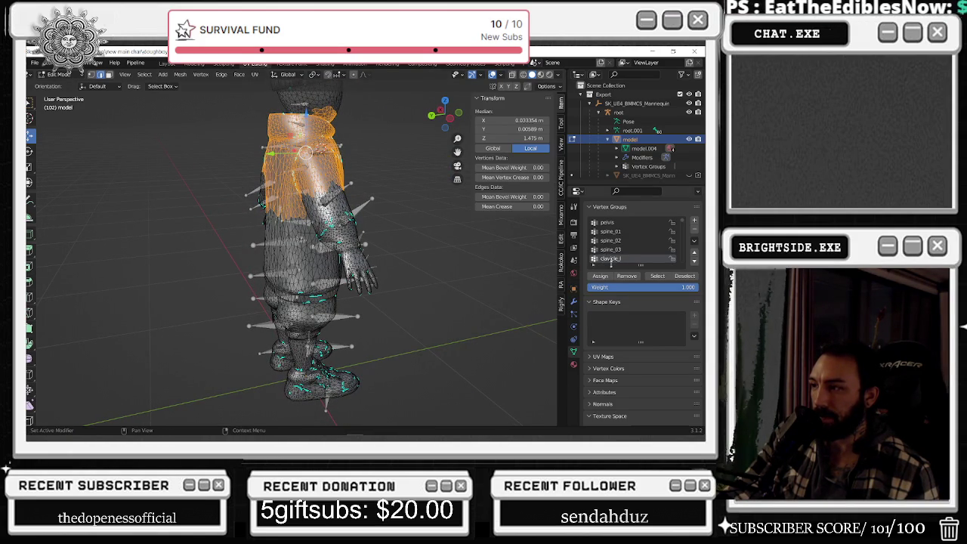
left_click(651, 280)
scroll(453, 311, "up", 3)
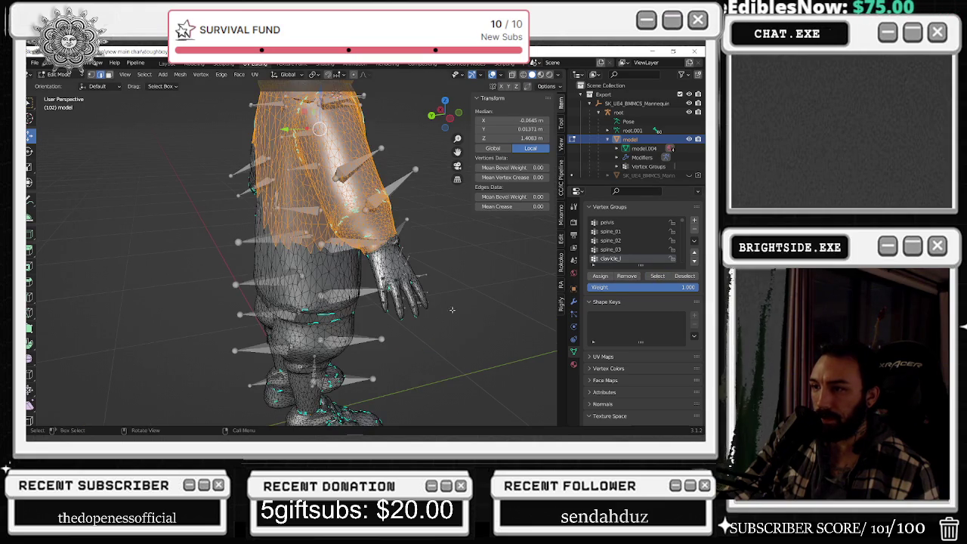
- Clear the selection, then select upperarm_l's vertices and view them from the other side
left_click(503, 322)
scroll(644, 256, "down", 4)
left_click(614, 231)
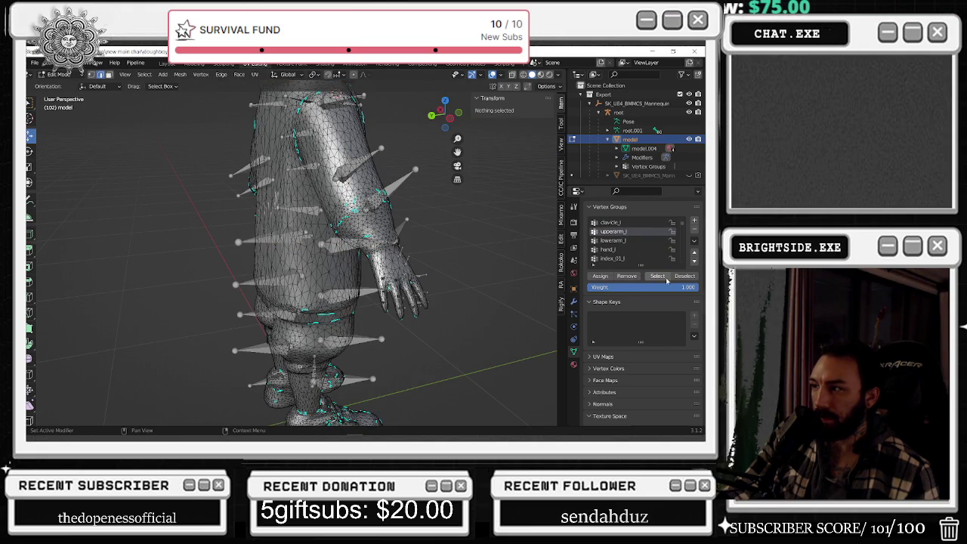
left_click(657, 276)
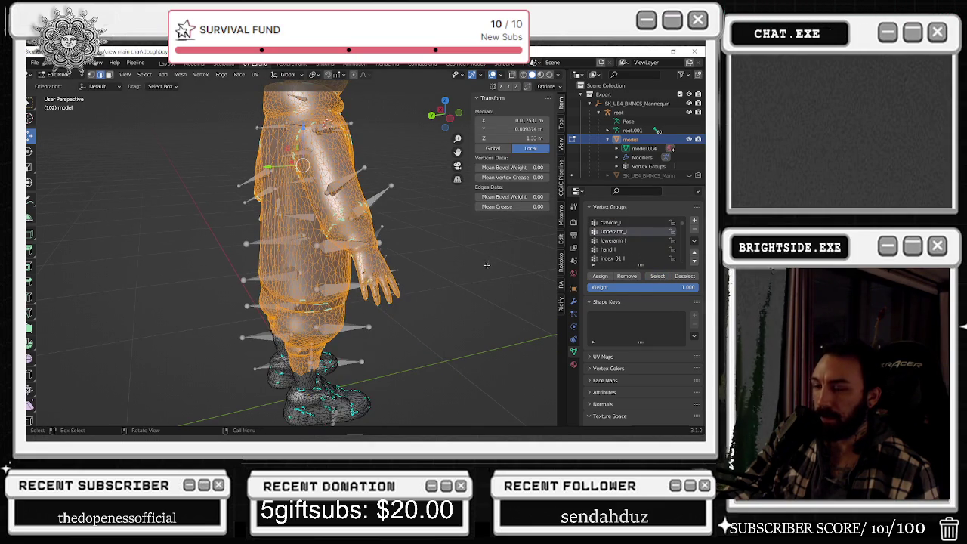
mouse_move(487, 265)
middle_mouse_down()
mouse_move(405, 279)
mouse_move(503, 281)
middle_mouse_up()
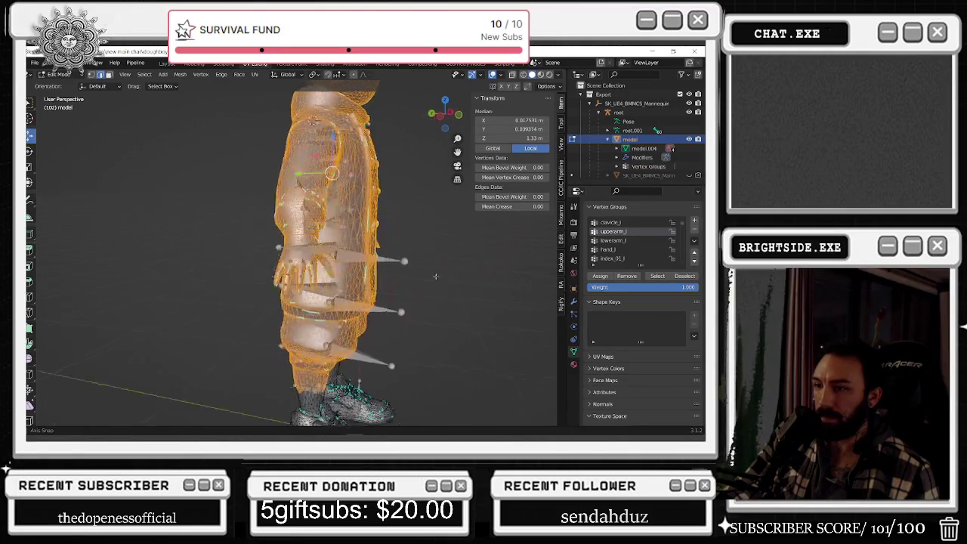
- Check the lowerarm_l and hand_l vertex groups by selecting and then deselecting each
left_click(481, 285)
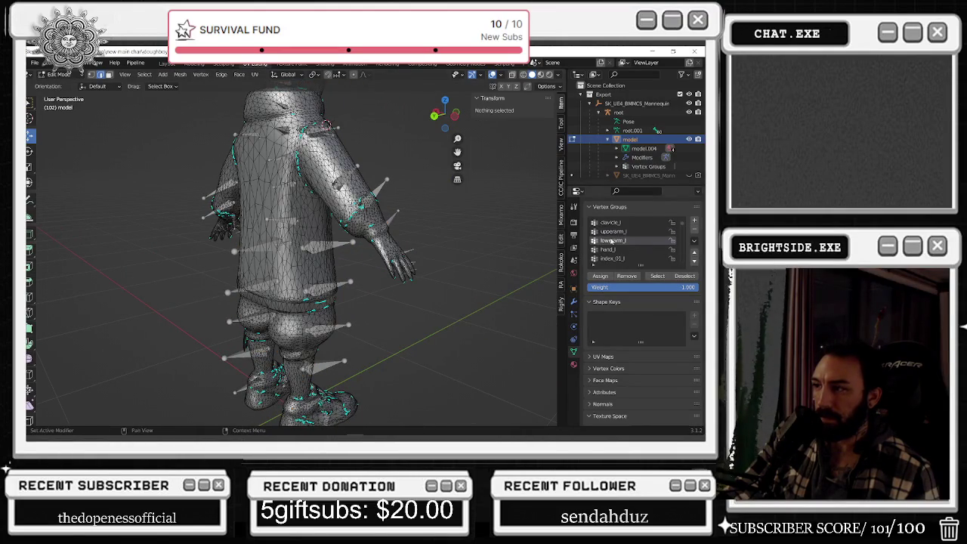
left_click(667, 277)
left_click(516, 273)
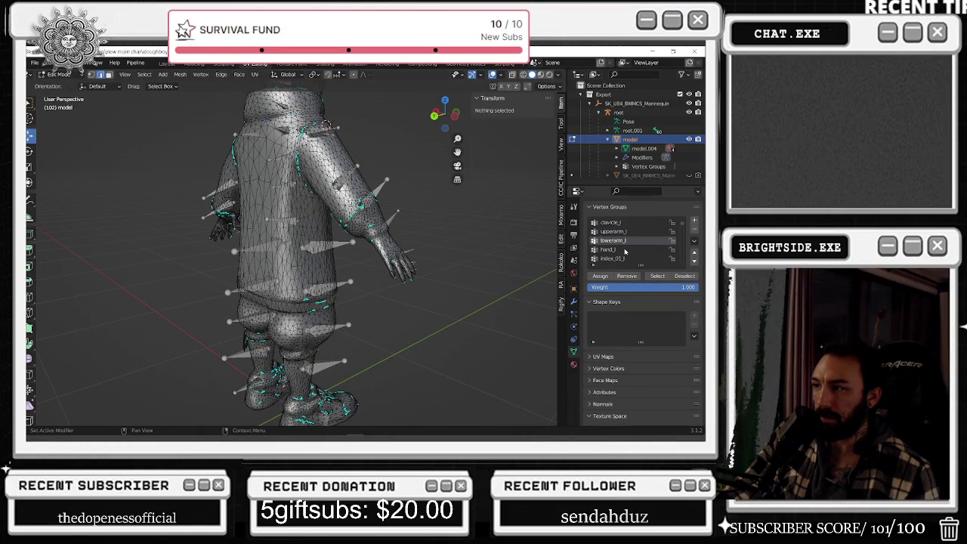
left_click(608, 250)
left_click(658, 276)
left_click(685, 275)
- Check the index_01_l, index_02_l and index_03_l finger groups one after another
left_click(612, 258)
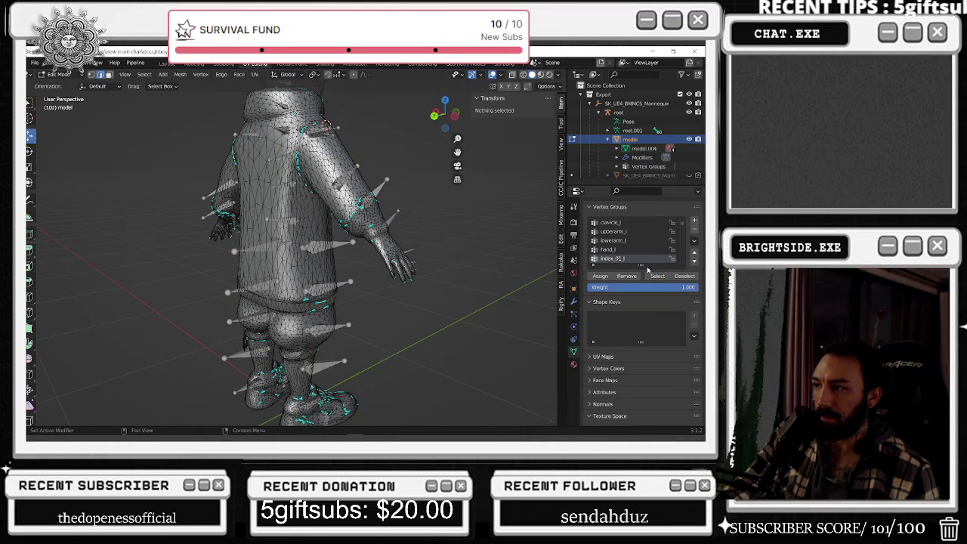
left_click(658, 275)
left_click(504, 264)
scroll(621, 257, "down", 4)
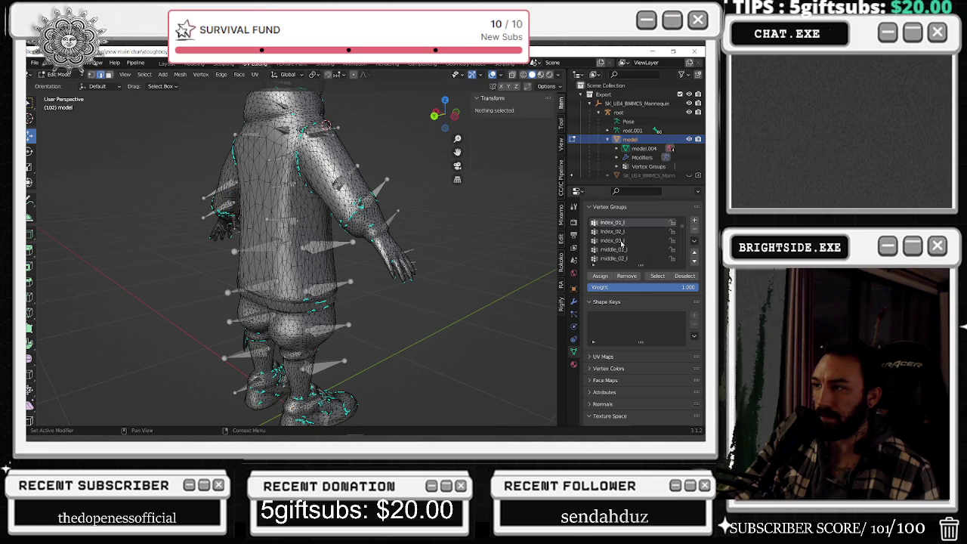
left_click(618, 232)
left_click(656, 277)
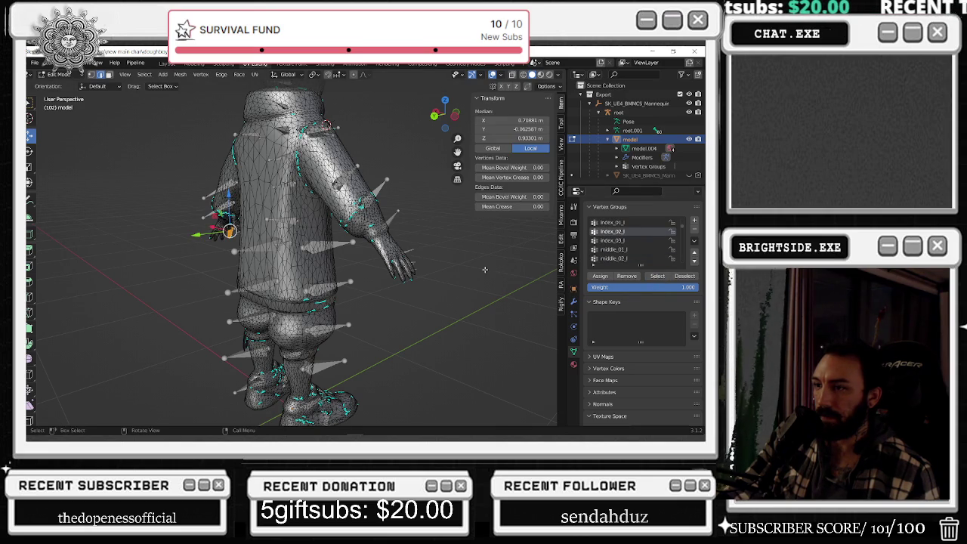
left_click(483, 270)
left_click(618, 240)
left_click(657, 276)
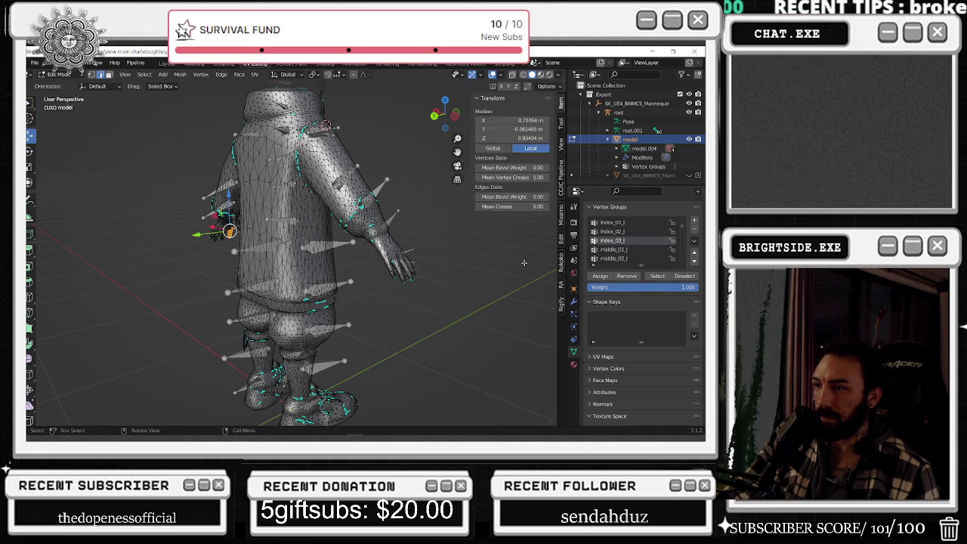
left_click(685, 275)
- Check the middle_01_l through middle_03_l groups, then make pinky_01_l the active group
left_click(615, 249)
left_click(656, 276)
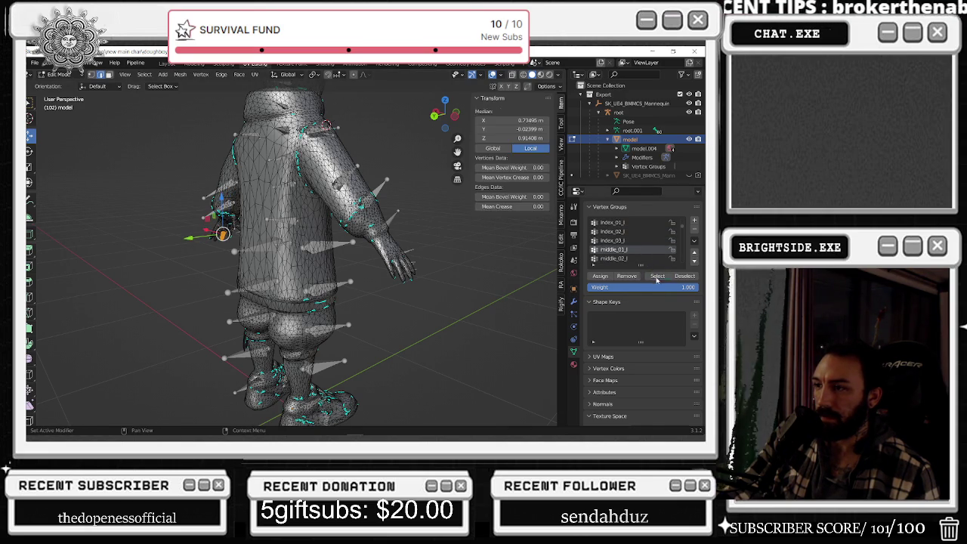
left_click(475, 270)
left_click(658, 277)
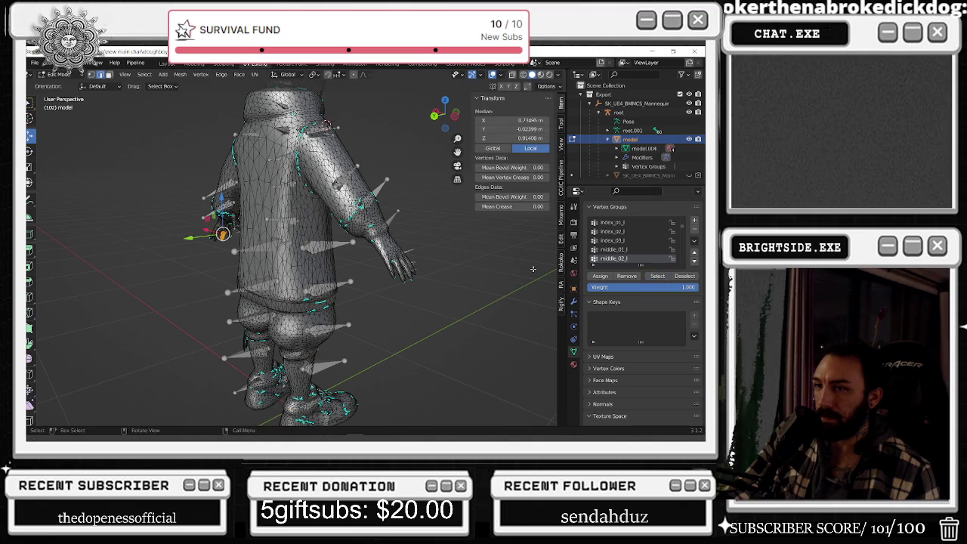
left_click(483, 270)
scroll(615, 242, "down", 2)
scroll(616, 246, "down", 1)
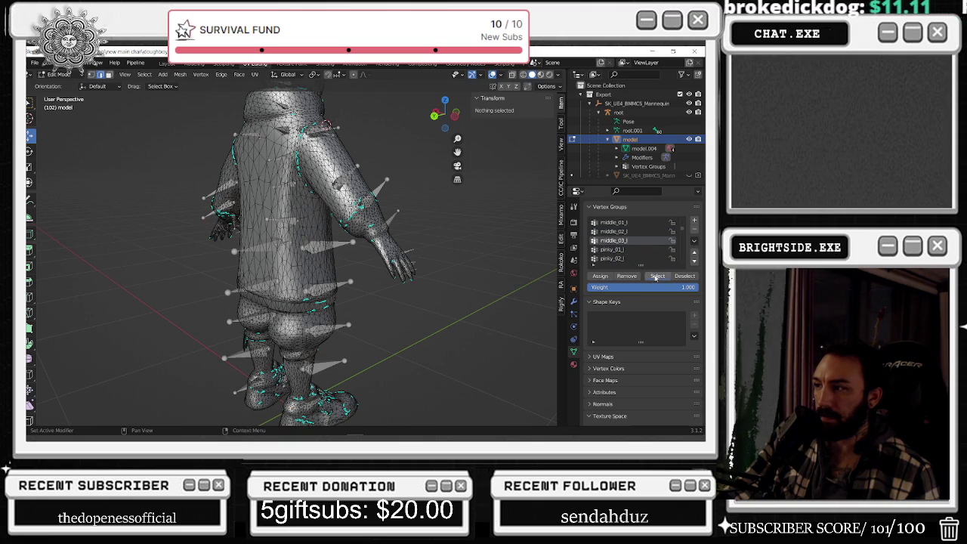
left_click(561, 262)
left_click(612, 250)
- Select the pinky_01_l vertices and orbit around the left hand to inspect them
left_click(657, 277)
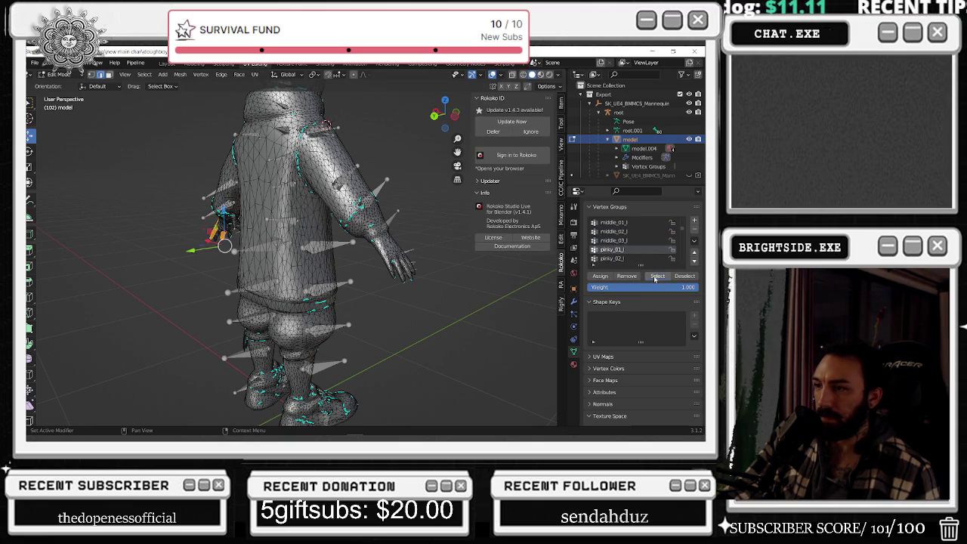
left_click(510, 282)
left_click(657, 277)
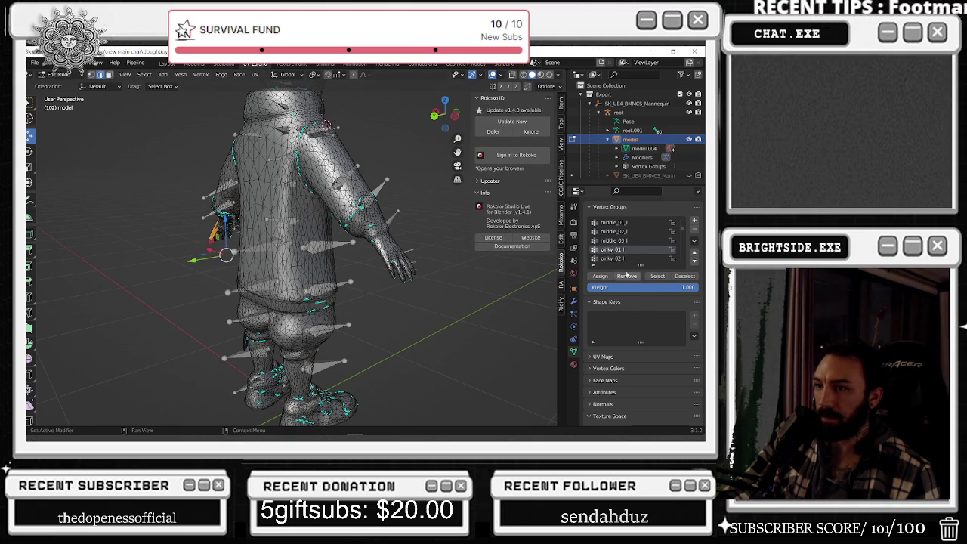
middle_click_drag(363, 242, 419, 246)
left_click(478, 350)
- Step through the pinky_02_l, pinky_03_l, ring_02_l and ring_03_l vertex groups
left_click(631, 259)
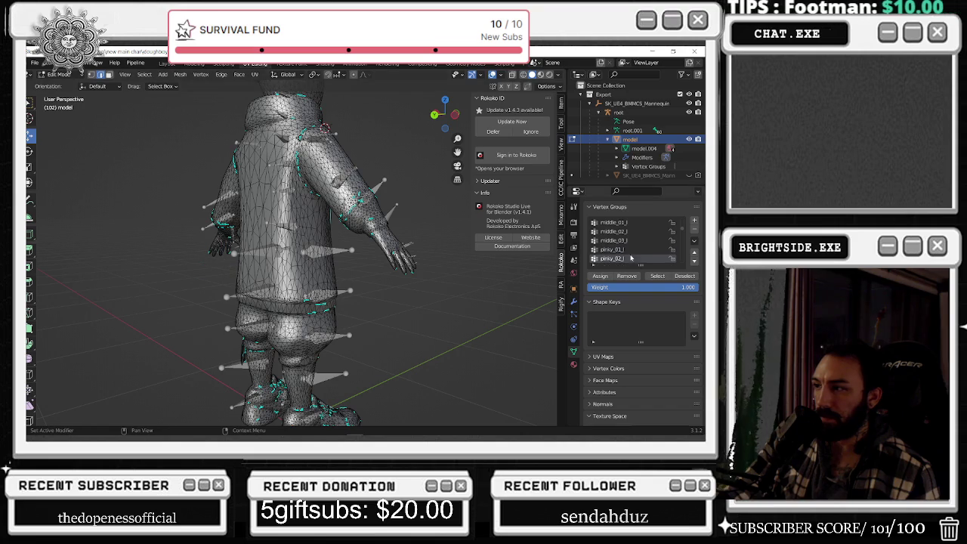
scroll(627, 248, "down", 2)
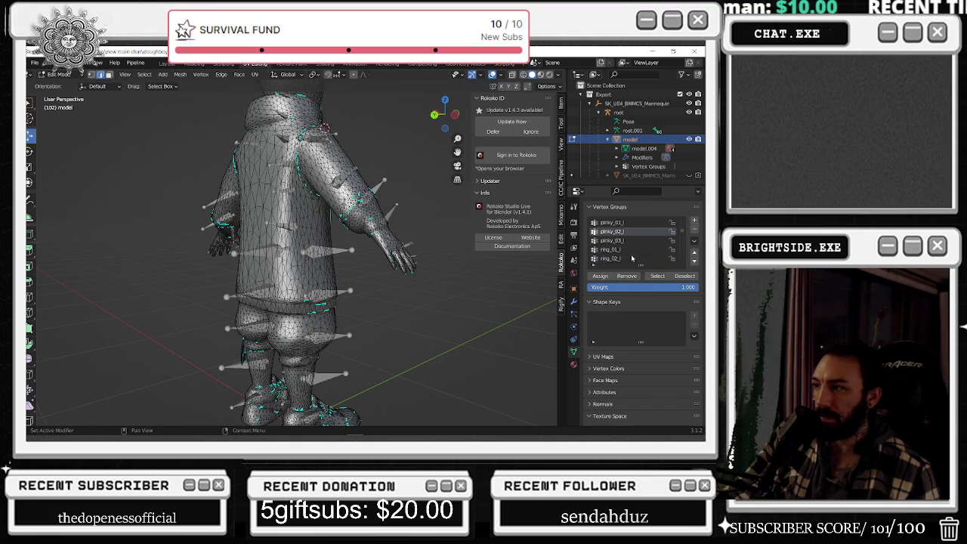
scroll(627, 248, "down", 1)
left_click(618, 232)
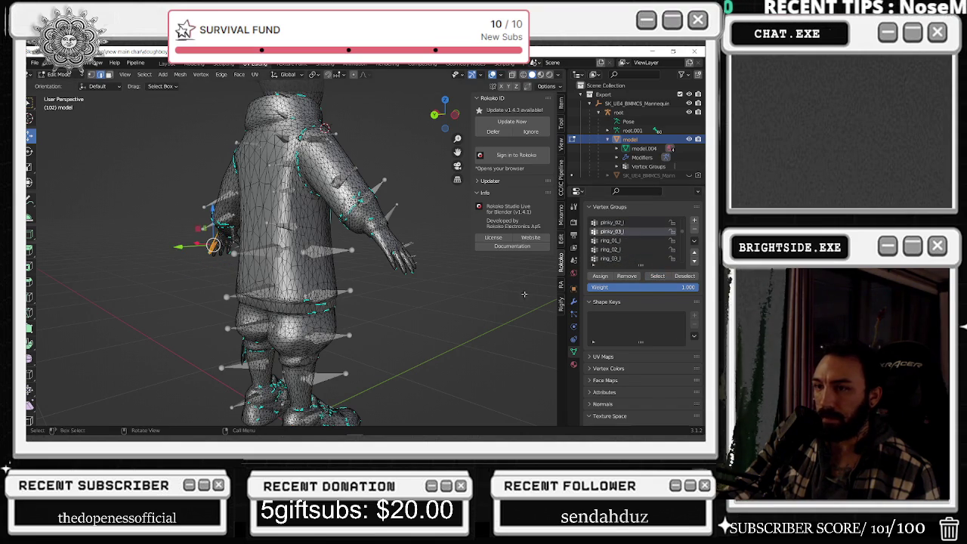
left_click(610, 249)
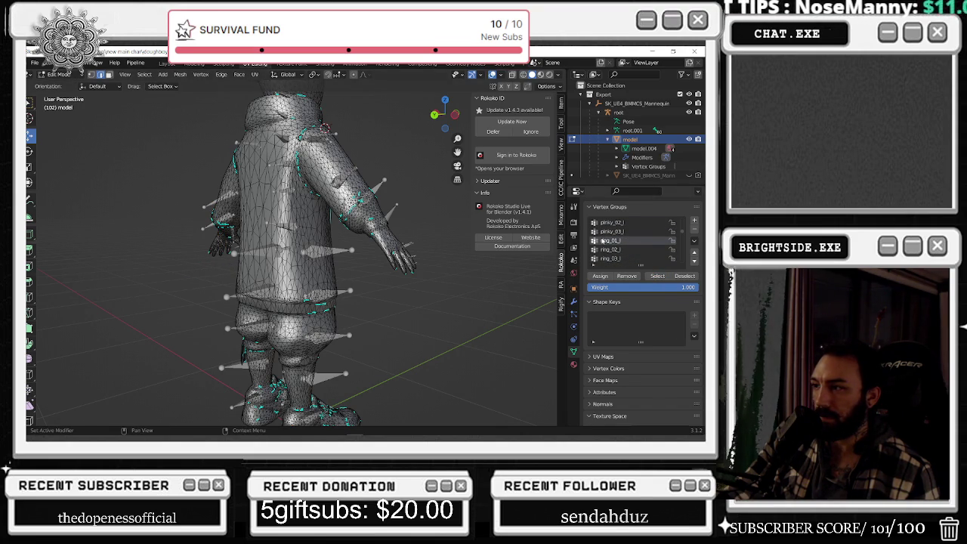
left_click(611, 258)
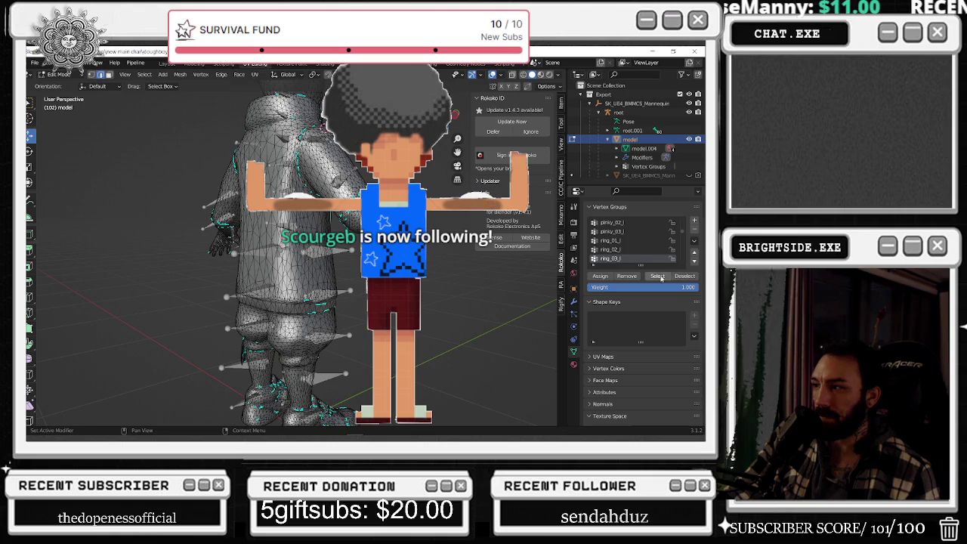
scroll(628, 241, "down", 3)
- Select the thumb_01_l vertices, undoing an accidental ring_03_l selection
left_click(614, 241)
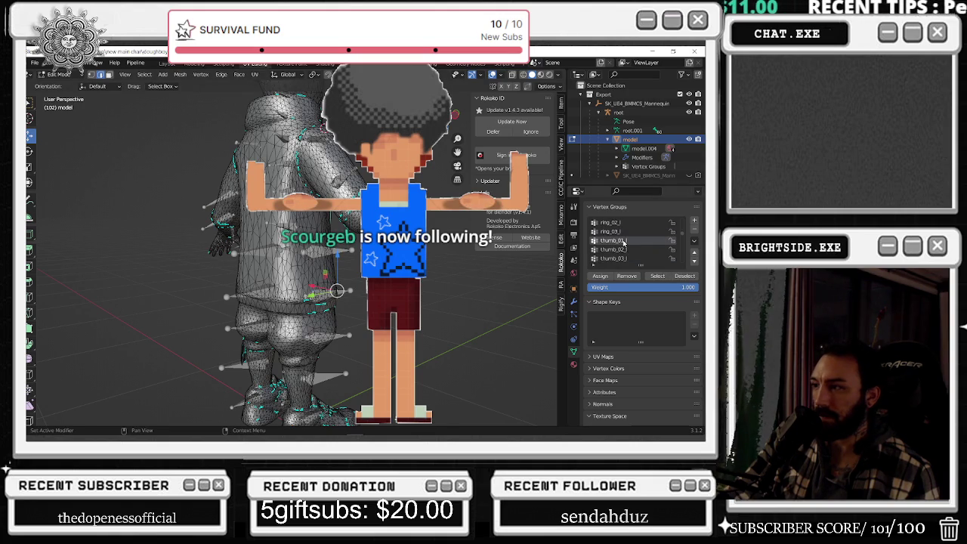
left_click(657, 276)
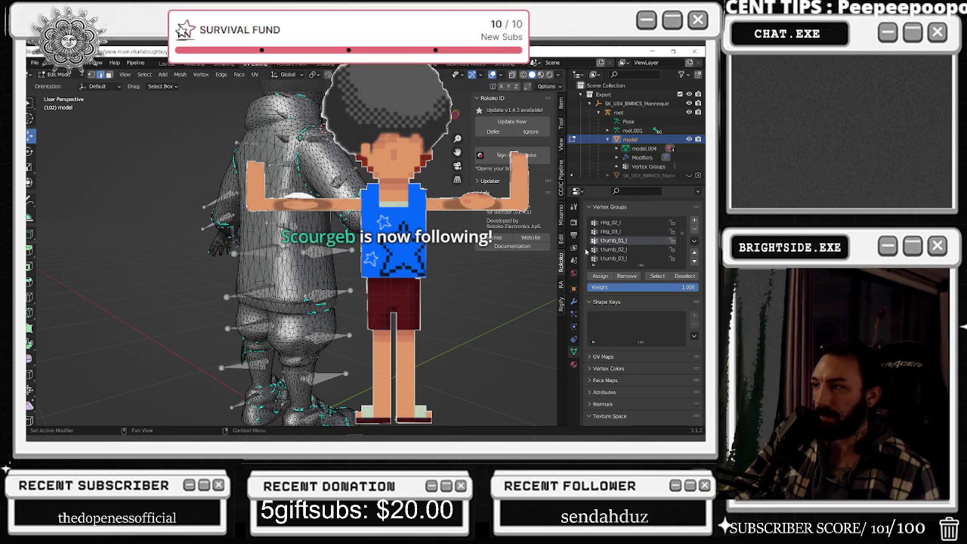
scroll(643, 260, "up", 1, "ctrl")
left_click(657, 275)
key("ctrl+z")
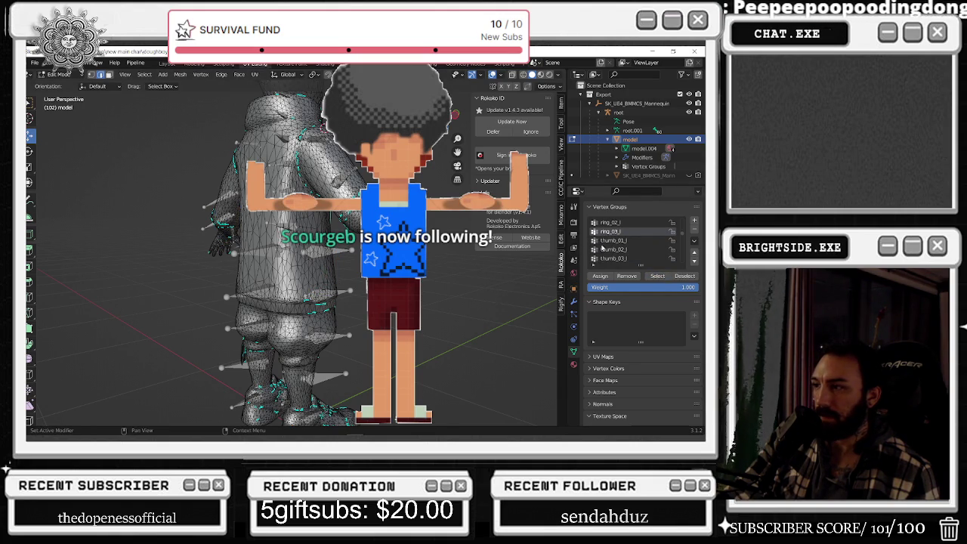
key("ctrl+z")
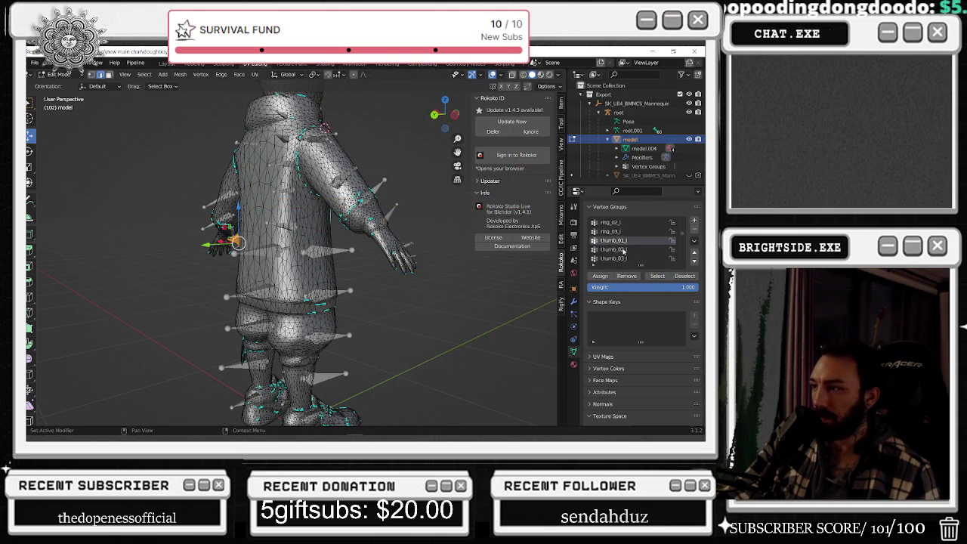
- Check thumb_02_l and thumb_03_l, then lock lowerarm_twist_01_l and activate upperarm_twist_01_l
left_click(613, 249)
scroll(618, 247, "down", 2)
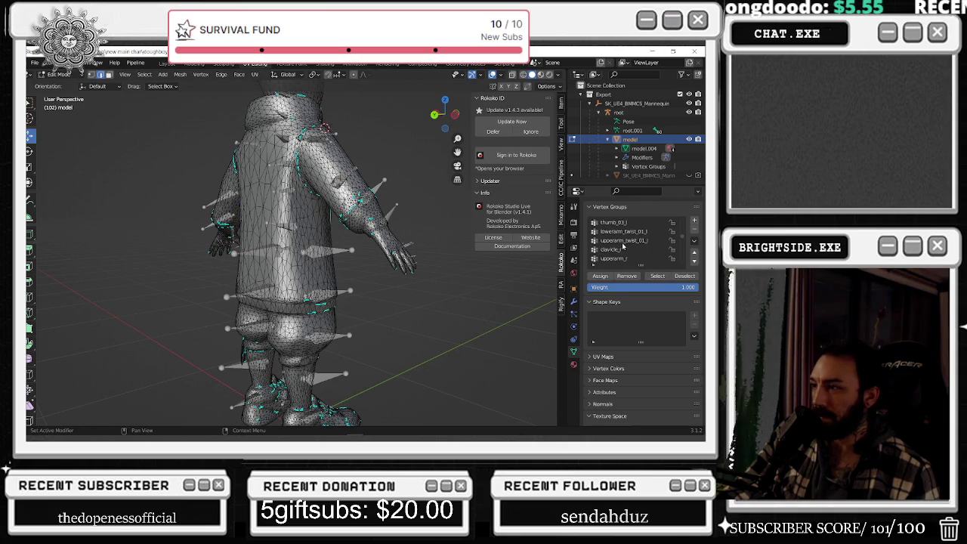
left_click(620, 231)
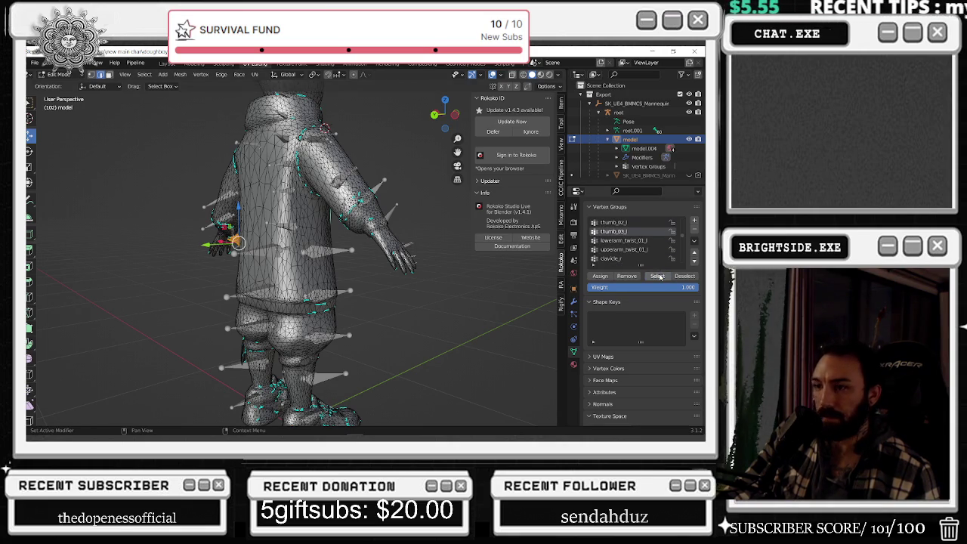
key("ctrl+z")
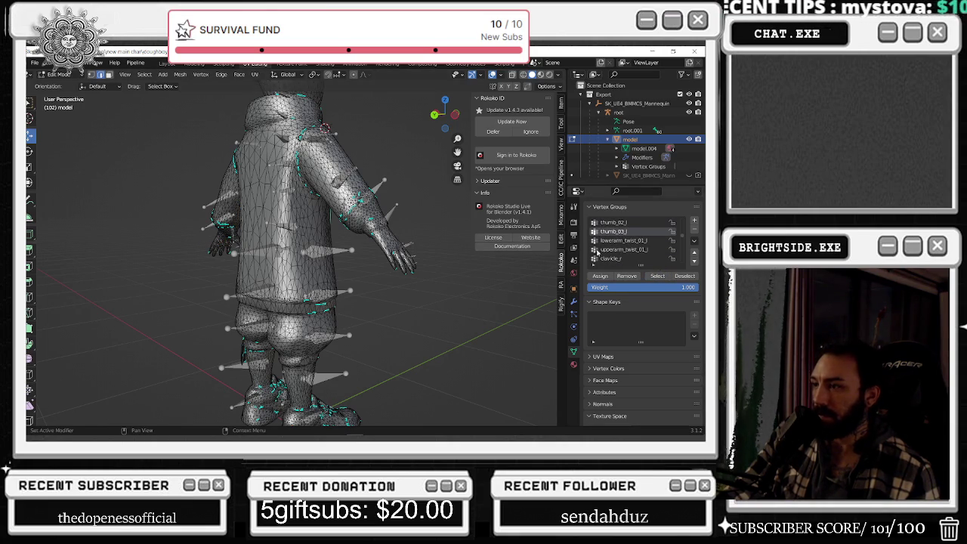
left_click(601, 240)
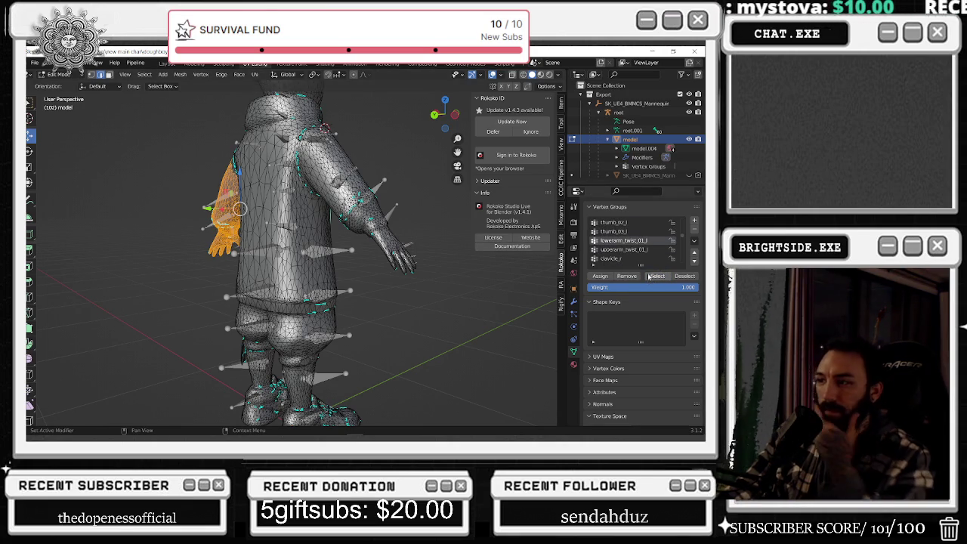
left_click(672, 240)
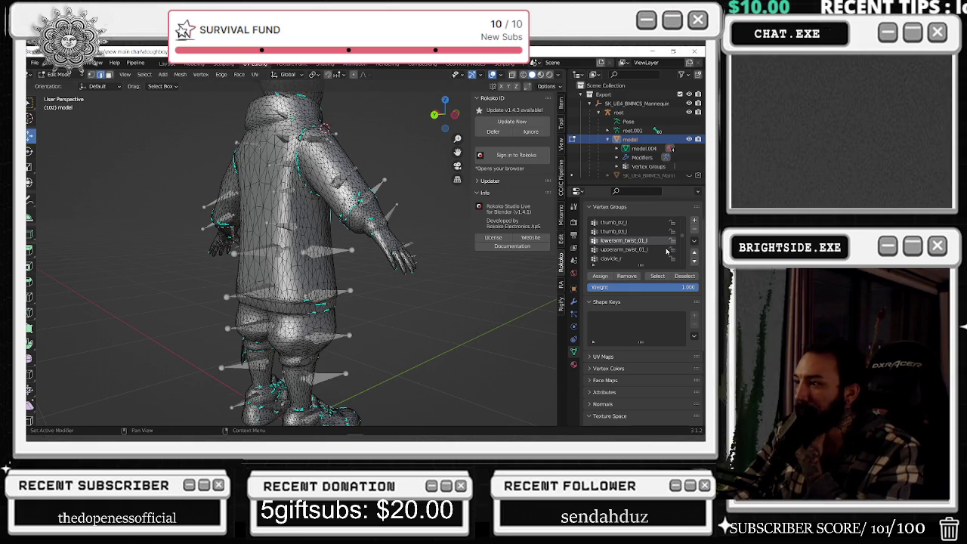
left_click(667, 250)
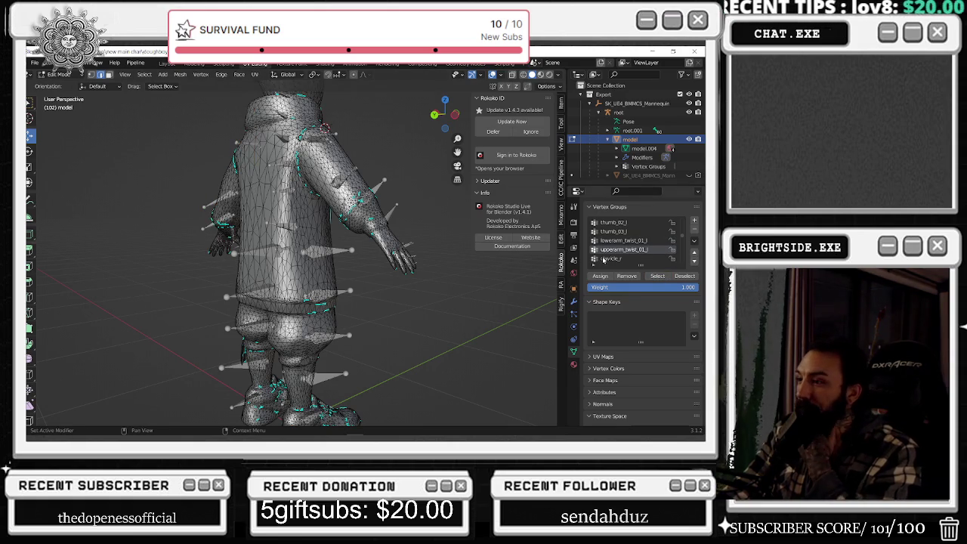
- Show the clavicle_r and upperarm_r vertices in turn, deselecting all between them
left_click(605, 259)
left_click(657, 276)
key("alt+a")
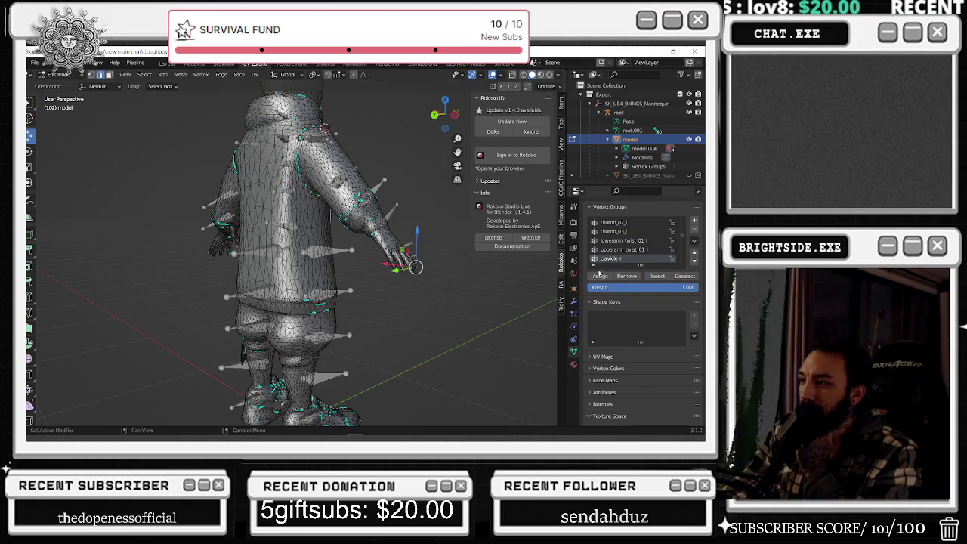
scroll(627, 242, "down", 2)
left_click(614, 241)
left_click(658, 275)
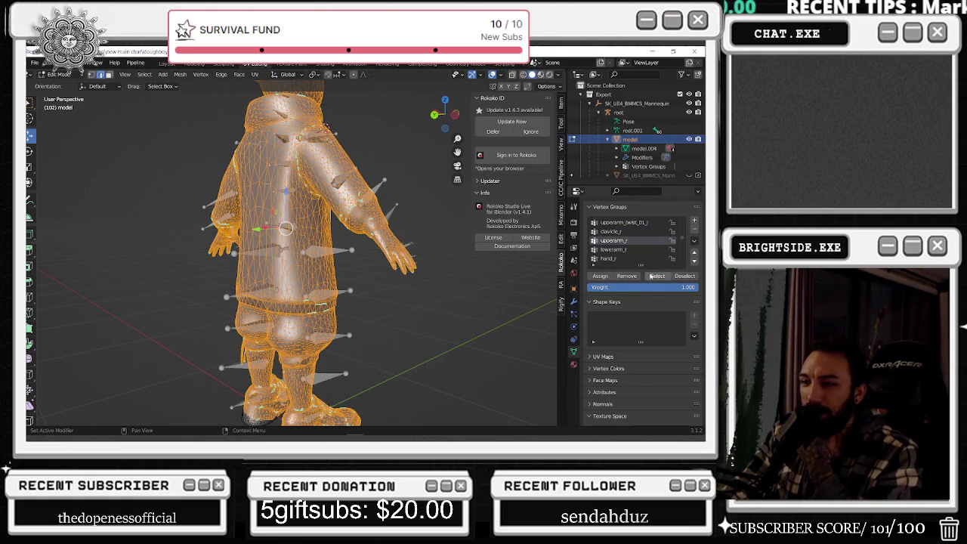
key("alt+a")
- Show the lowerarm_r and hand_r vertices in turn, clearing the selection after each
scroll(476, 293, "down", 2)
left_click(654, 250)
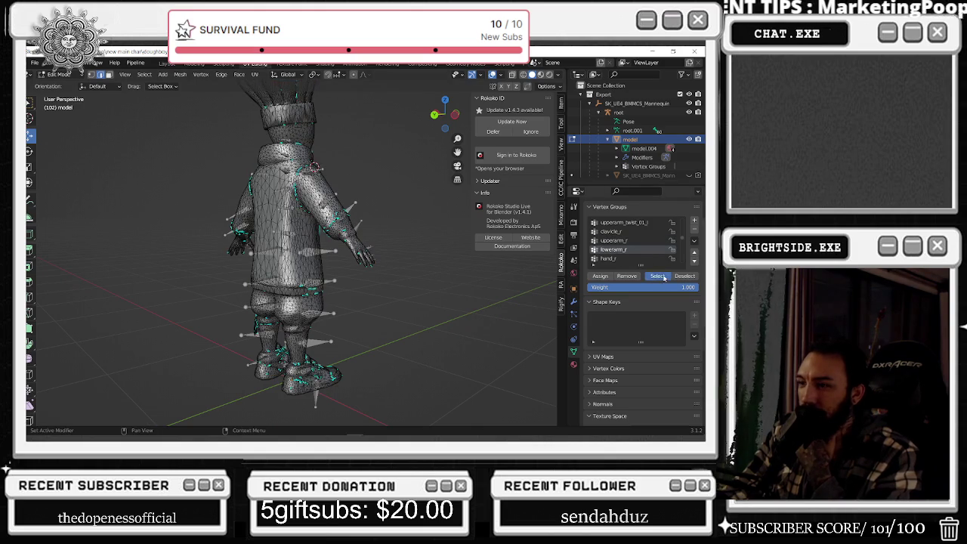
left_click(657, 276)
key("alt+a")
left_click(608, 258)
left_click(657, 276)
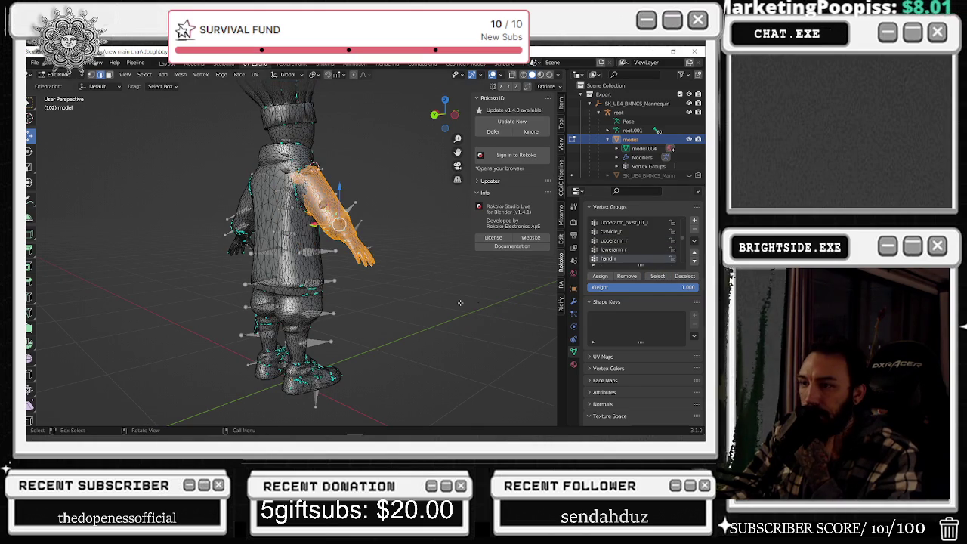
key("alt+a")
- Select the index_01_r finger vertices and zoom in on the right hand
middle_click_drag(445, 305, 393, 302)
scroll(652, 260, "down", 3)
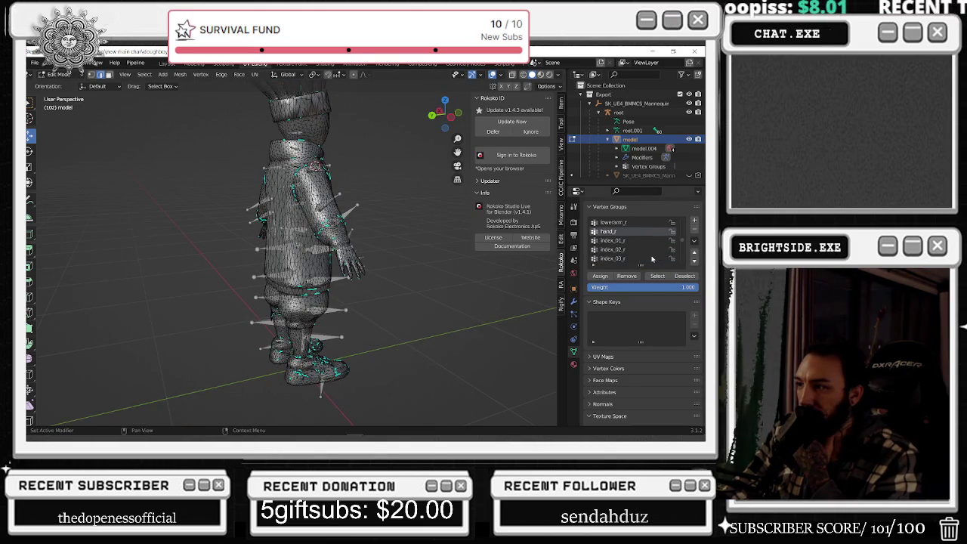
left_click(612, 240)
left_click(657, 276)
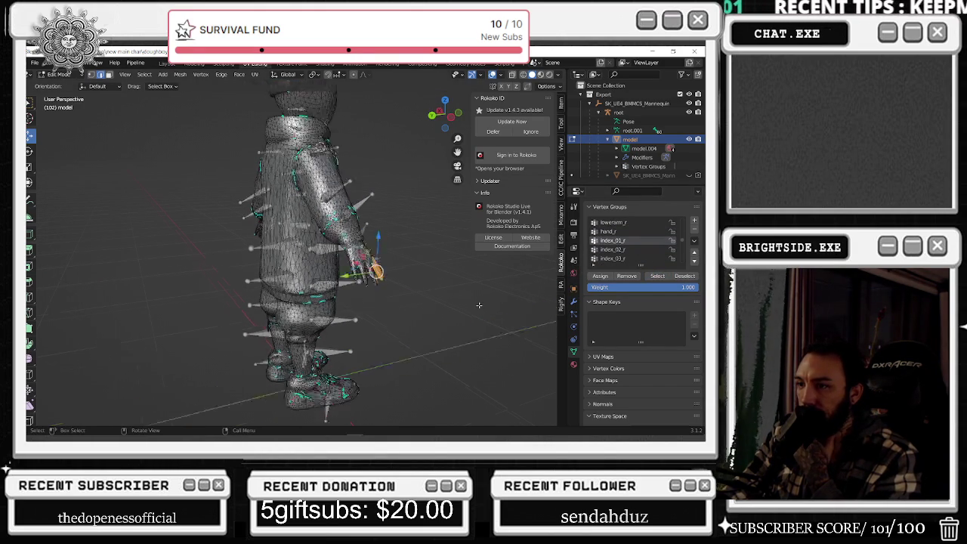
scroll(482, 304, "up", 3)
scroll(482, 304, "up", 2)
scroll(482, 304, "up", 2)
scroll(482, 304, "up", 2)
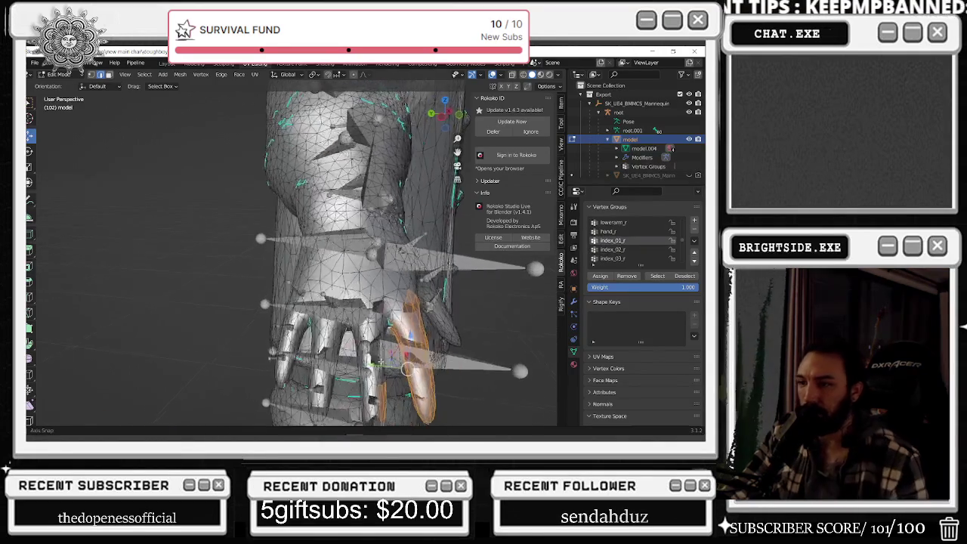
scroll(482, 304, "up", 2)
- Box-select the entire right hand, front and back, with X-ray see-through enabled
middle_click_drag(482, 304, 254, 366)
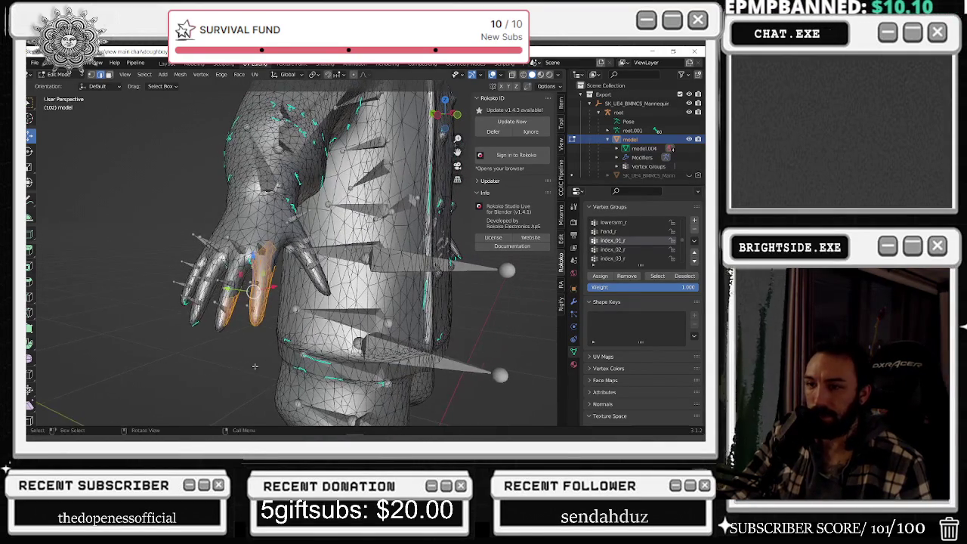
left_click_drag(157, 226, 241, 345)
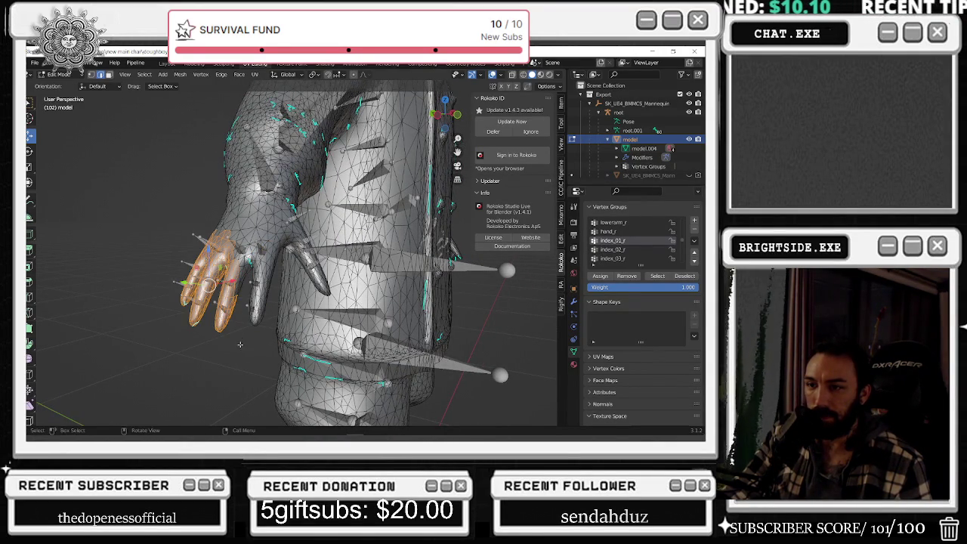
left_click_drag(186, 219, 243, 307)
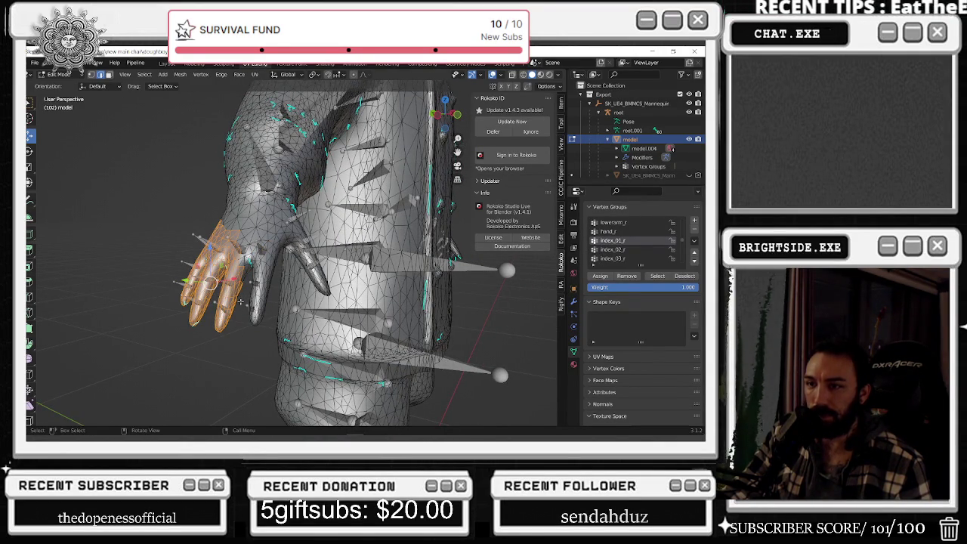
key("alt+z")
mouse_move(137, 159)
left_mouse_down()
mouse_move(203, 305)
mouse_move(248, 290)
left_mouse_up()
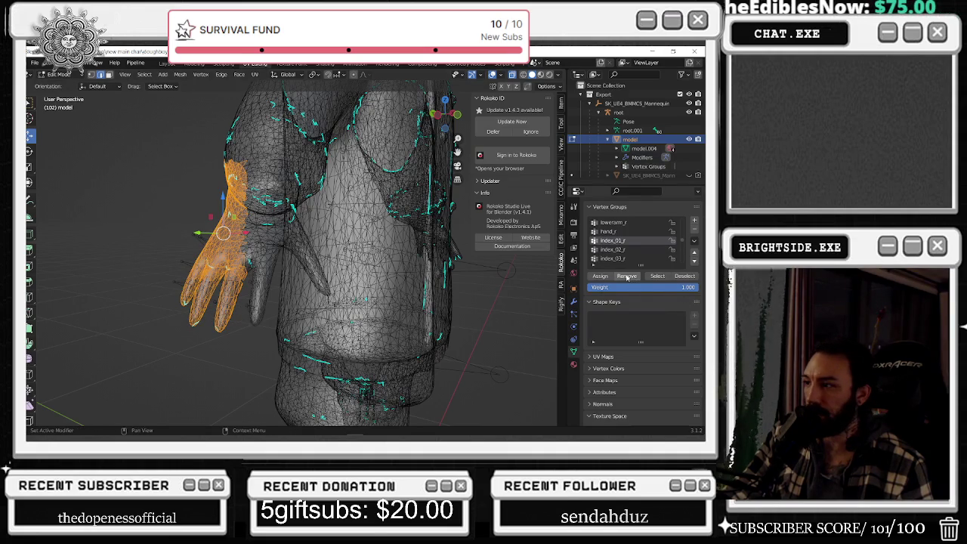
- Clear the right-hand selection and inspect the index_02_l and index_03_l vertex groups
left_click(502, 293)
scroll(502, 294, "down", 3)
scroll(602, 248, "up", 3)
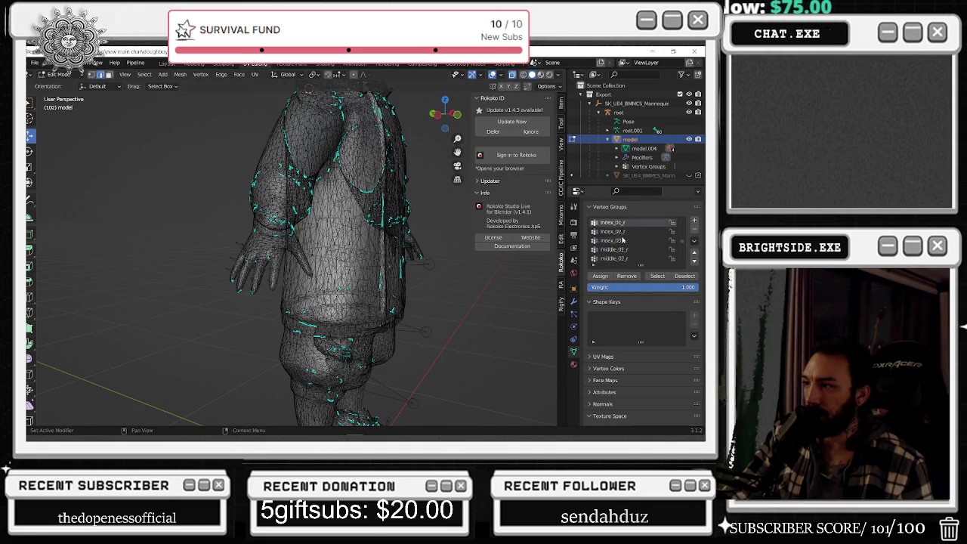
scroll(602, 248, "up", 4)
scroll(612, 241, "up", 3)
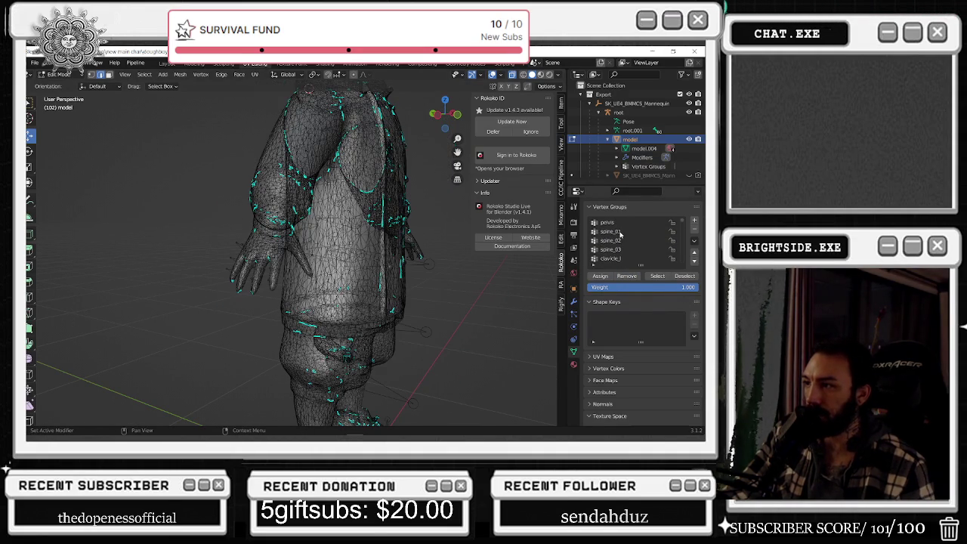
scroll(620, 236, "down", 5)
left_click(620, 233)
left_click(657, 276)
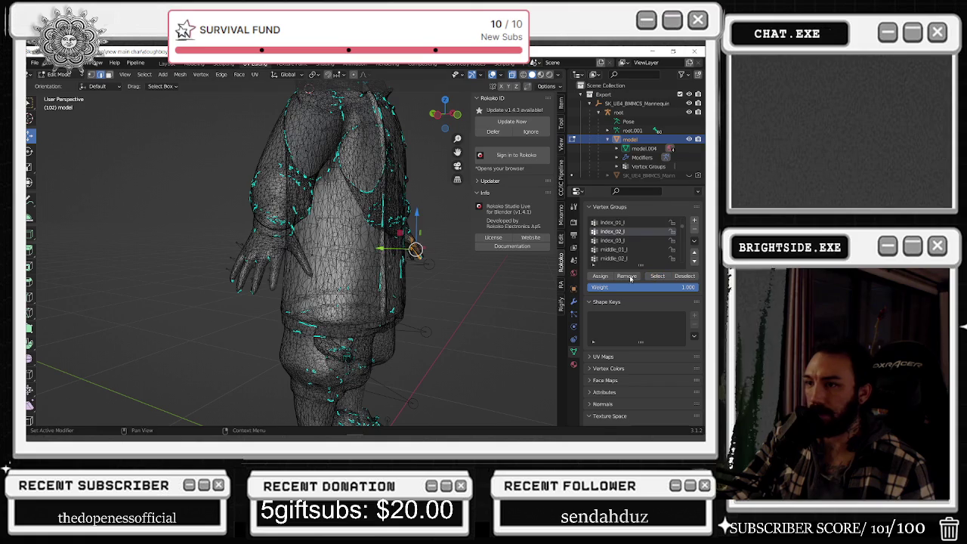
mouse_move(518, 295)
middle_mouse_down()
mouse_move(462, 305)
mouse_move(529, 287)
middle_mouse_up()
scroll(465, 304, "up", 2)
scroll(469, 295, "up", 1)
left_click(620, 240)
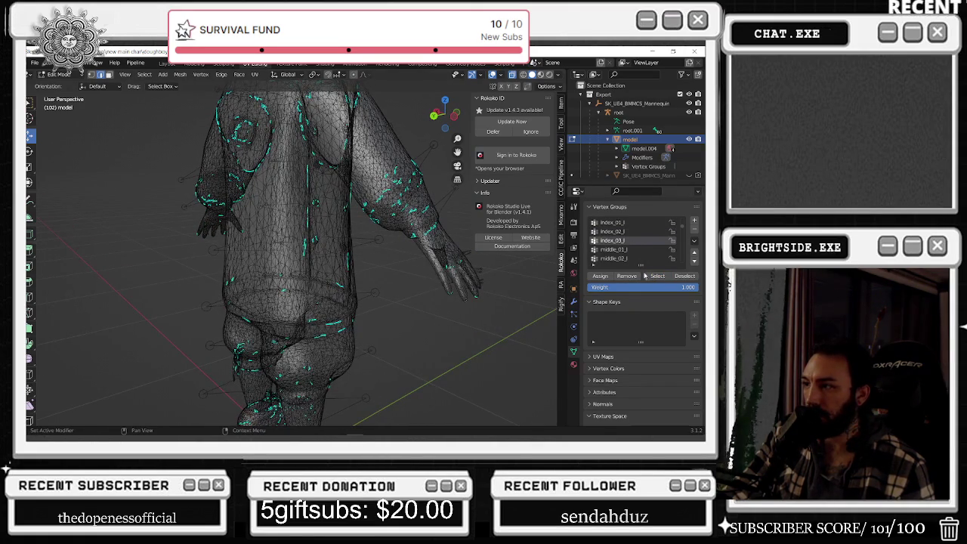
left_click(657, 276)
- Inspect the middle_01_l and middle_02_l vertex groups, deselecting after each
left_click(613, 250)
left_click(665, 279)
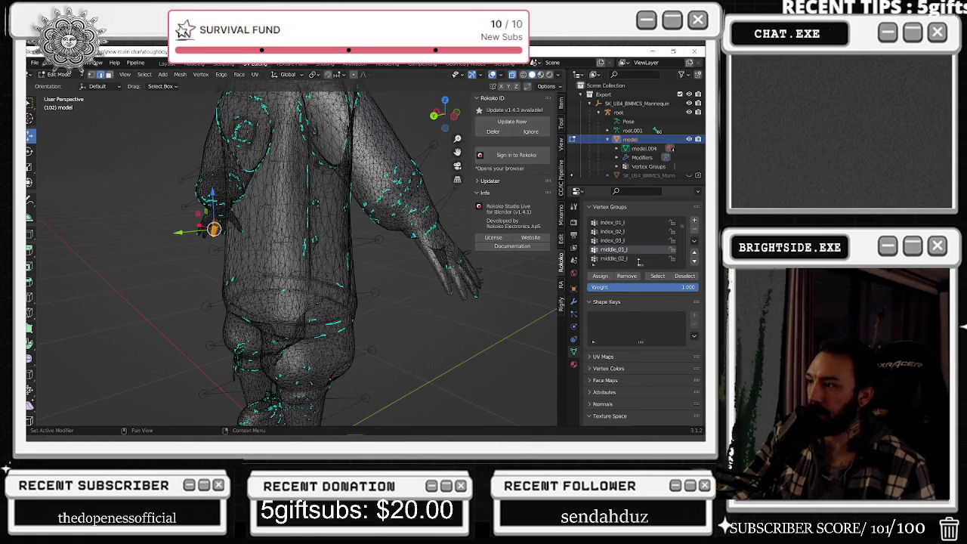
left_click(534, 283)
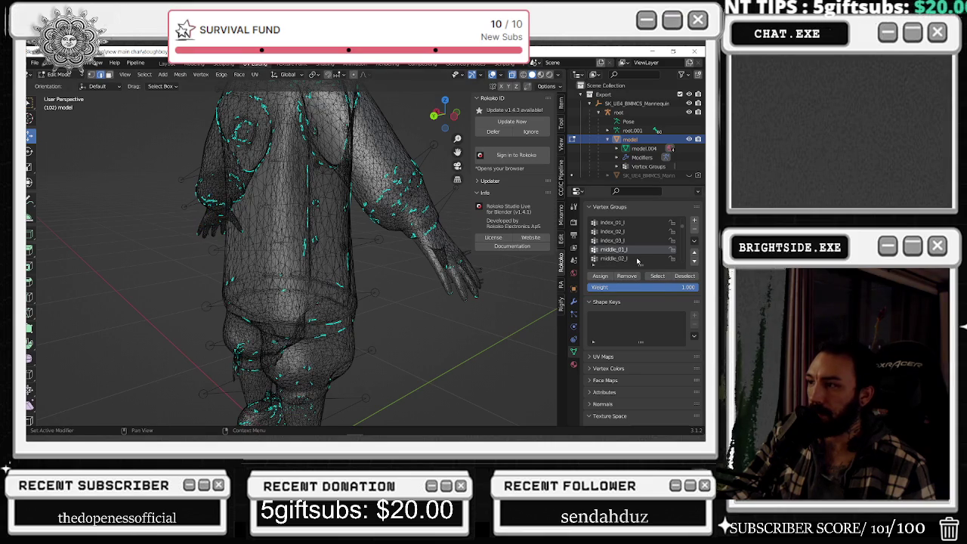
left_click(636, 259)
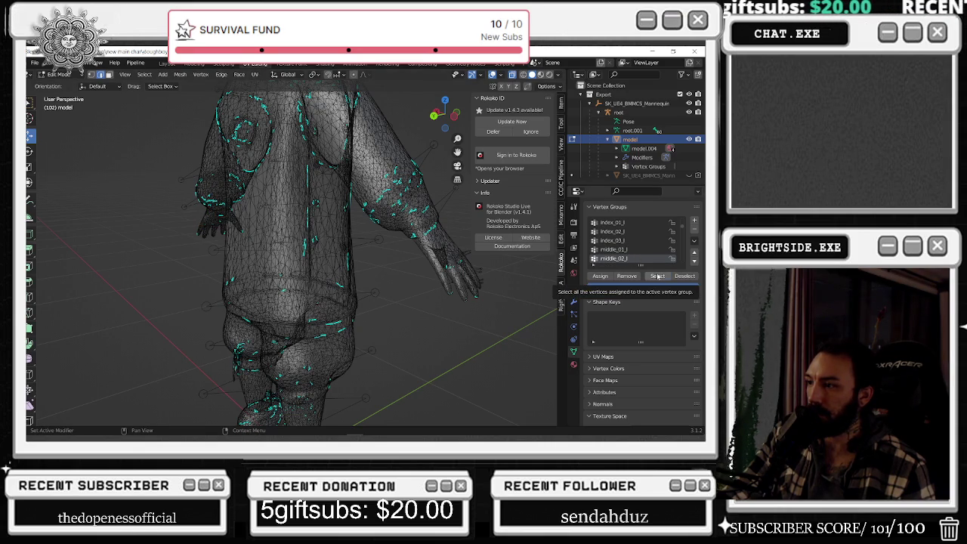
left_click(658, 278)
left_click(684, 276)
- Check pinky_01_l, pinky_02_l and pinky_03_l vertices, clearing the selection after each
scroll(642, 240, "down", 3)
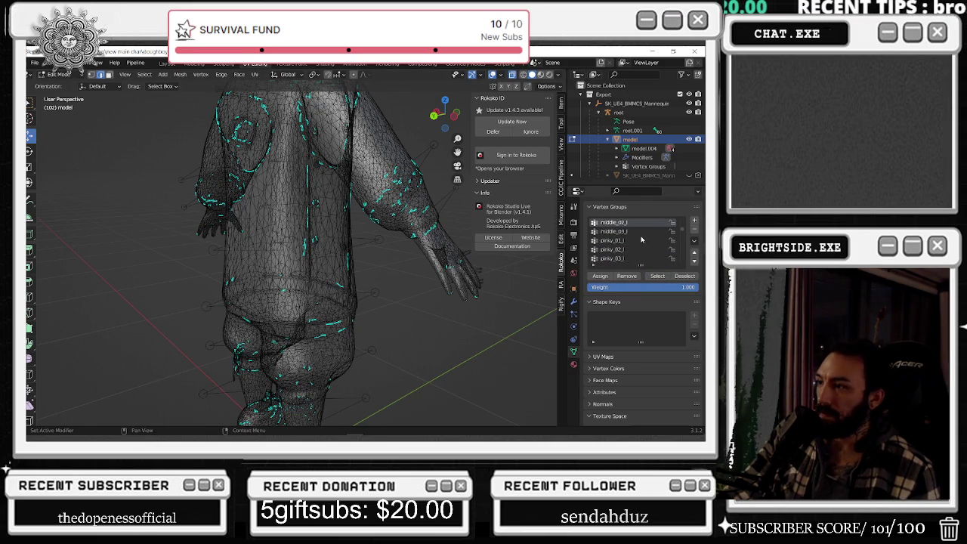
left_click(639, 241)
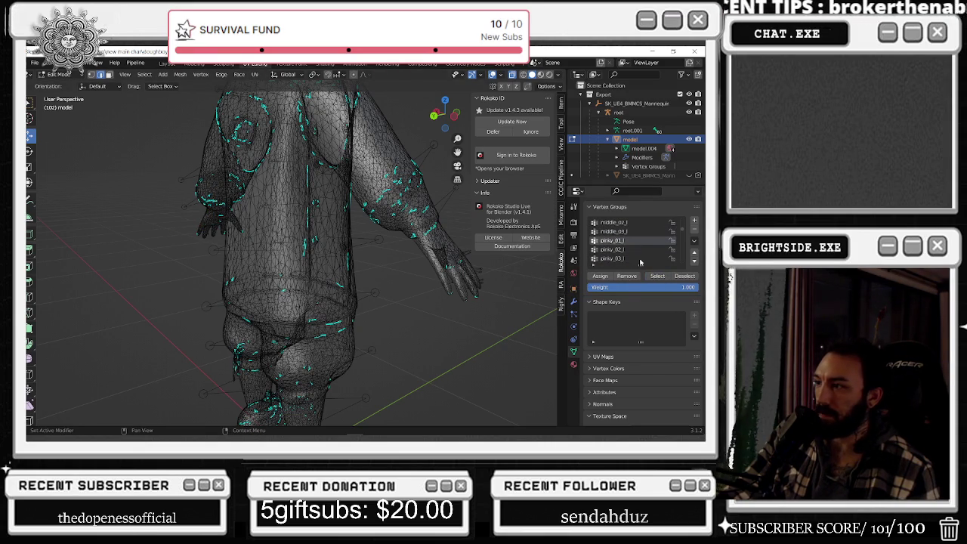
left_click(658, 276)
left_click(468, 333)
left_click(612, 249)
left_click(658, 276)
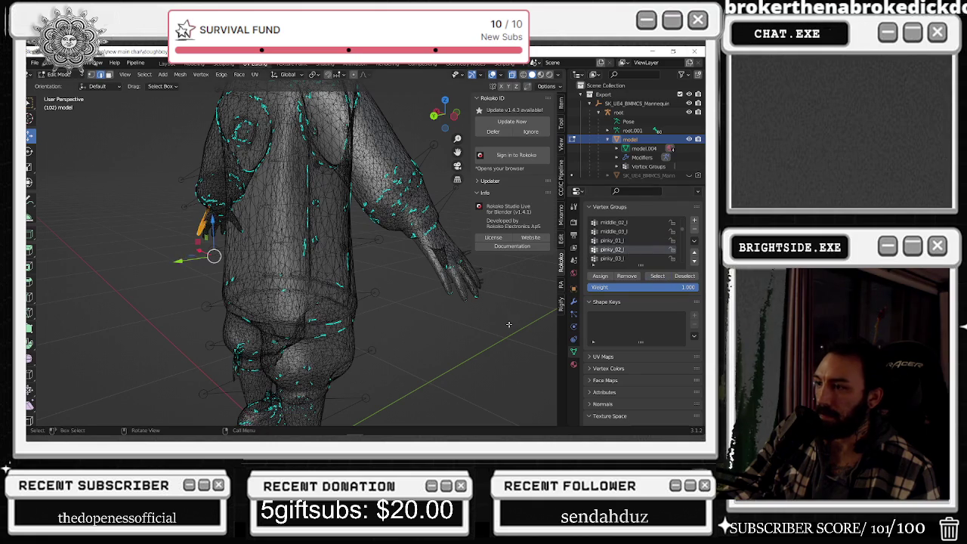
left_click(508, 324)
left_click(612, 258)
left_click(658, 275)
left_click(685, 276)
- Check ring_01_l, ring_02_l and ring_03_l vertices, deselecting with Alt+A after each
scroll(663, 259, "down", 3)
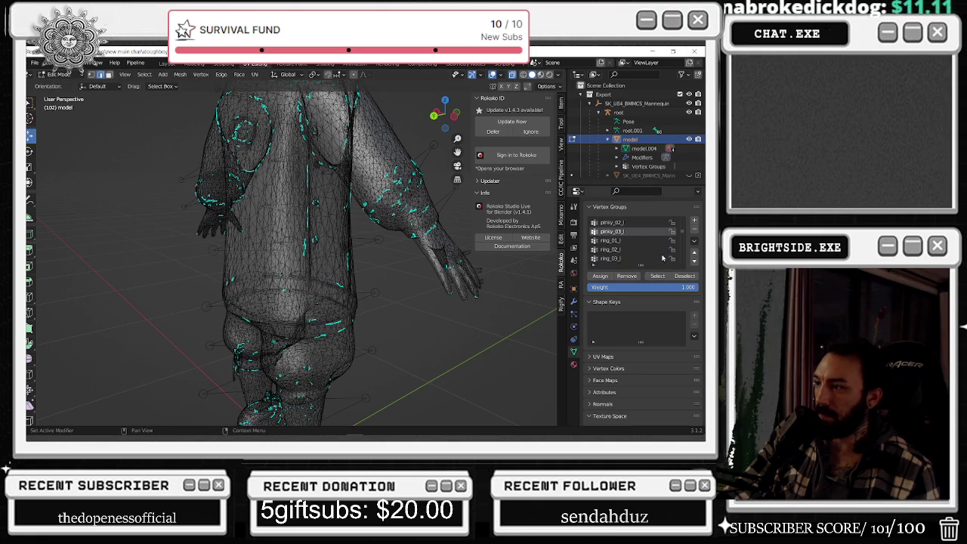
scroll(662, 258, "down", 1)
left_click(633, 234)
key("alt+a")
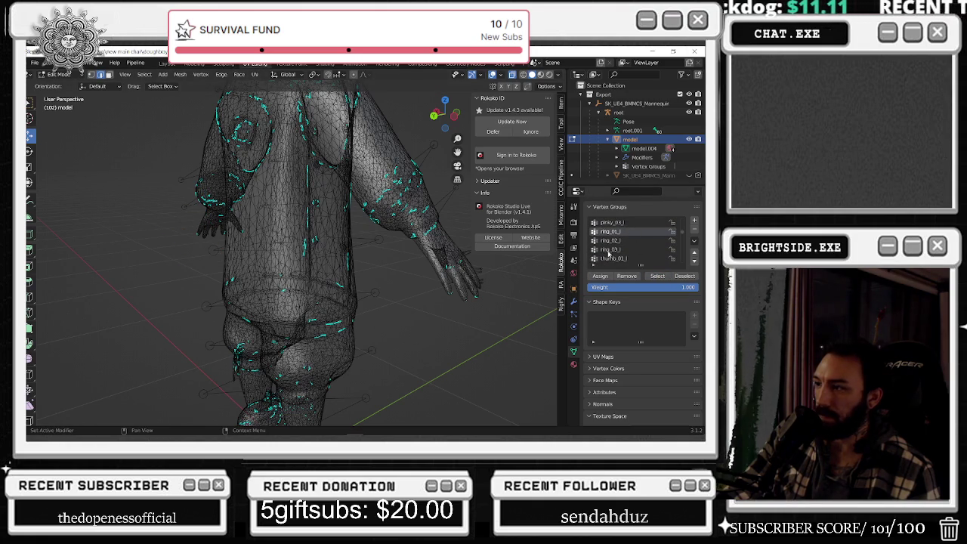
left_click(612, 240)
left_click(658, 276)
key("alt+a")
left_click(616, 250)
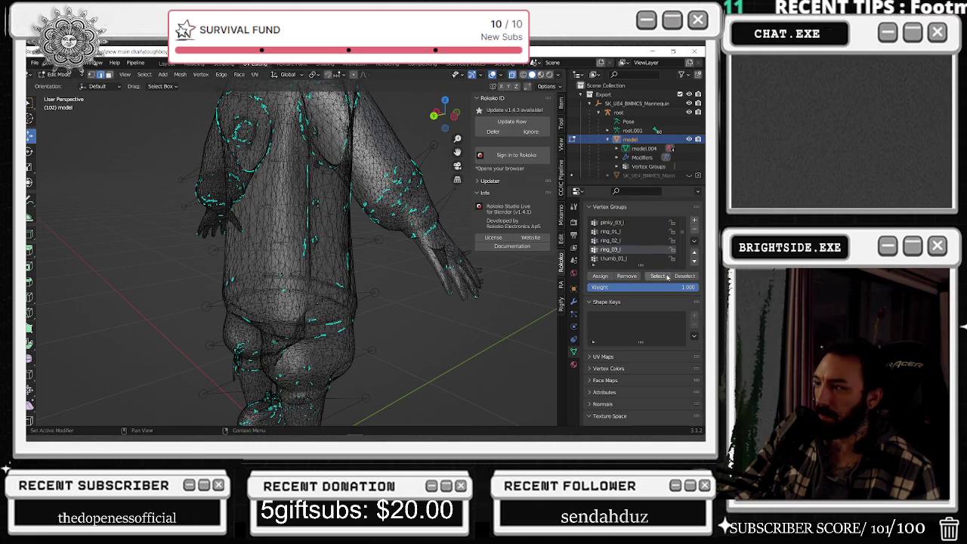
left_click(658, 275)
key("alt+a")
- Check thumb_01_l through thumb_03_l, then show the lowerarm_twist_01_l vertices
left_click(623, 260)
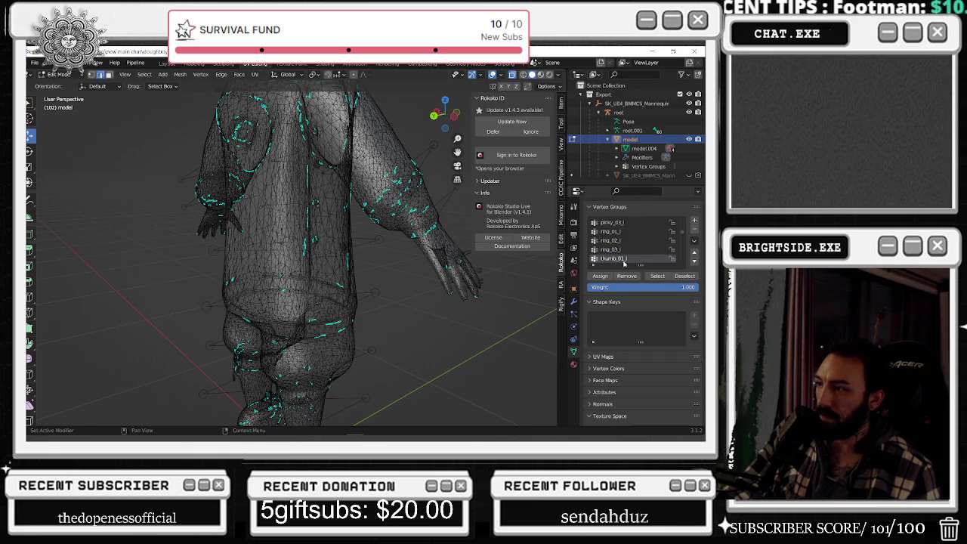
left_click(658, 275)
key("alt+a")
scroll(634, 249, "down", 2)
scroll(635, 249, "down", 1)
left_click(613, 240)
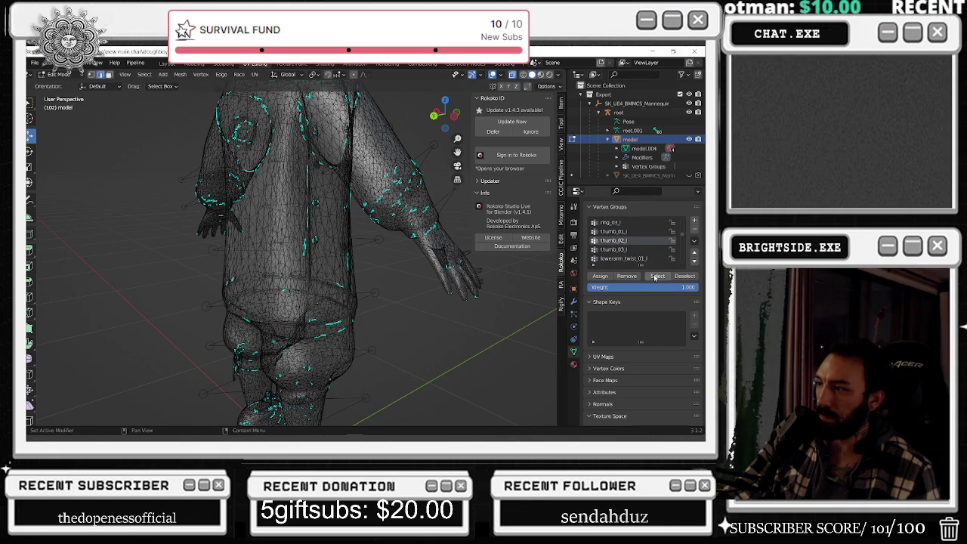
left_click(657, 277)
key("alt+a")
left_click(613, 249)
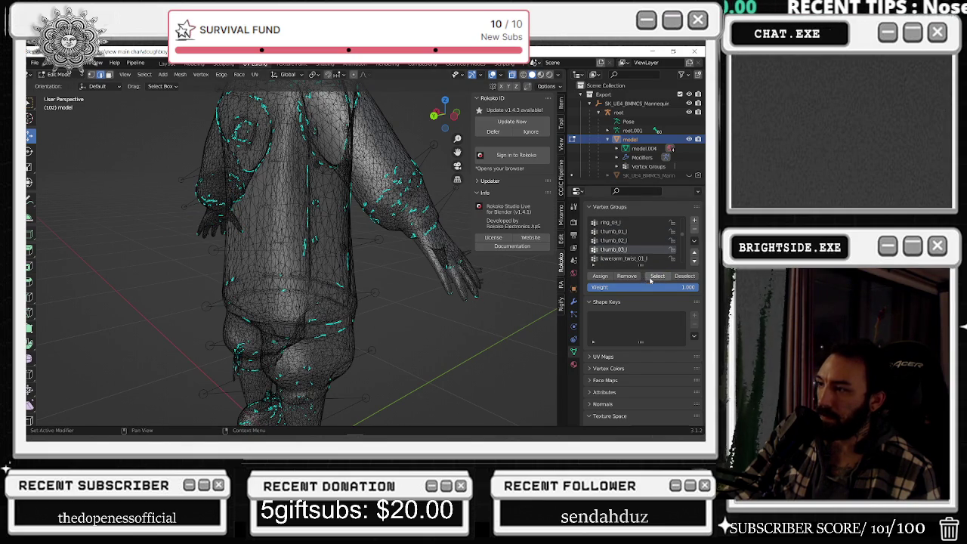
key("alt+a")
left_click(623, 259)
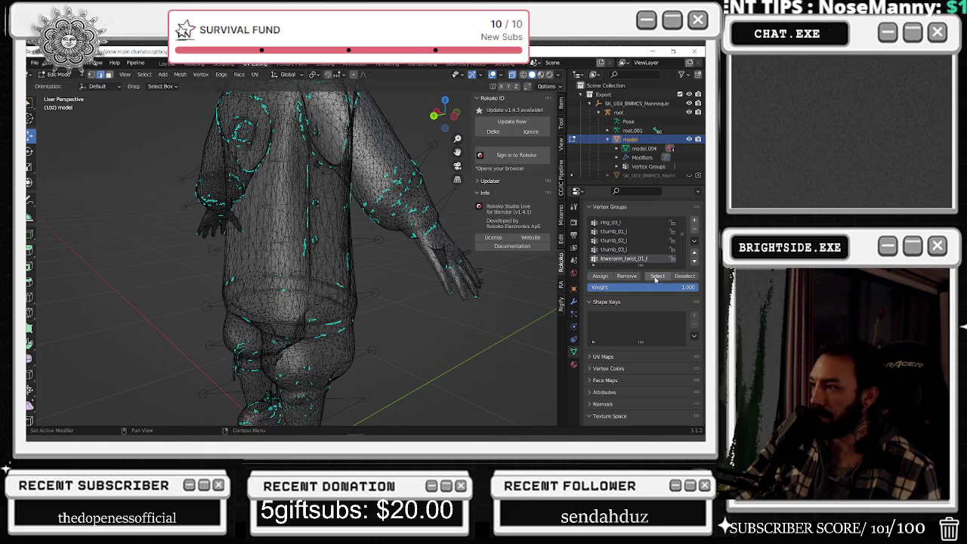
left_click(658, 276)
- Clear the selection and inspect the upperarm_twist_01_l vertex group
key("alt+a")
scroll(629, 260, "down", 4)
left_click(632, 233)
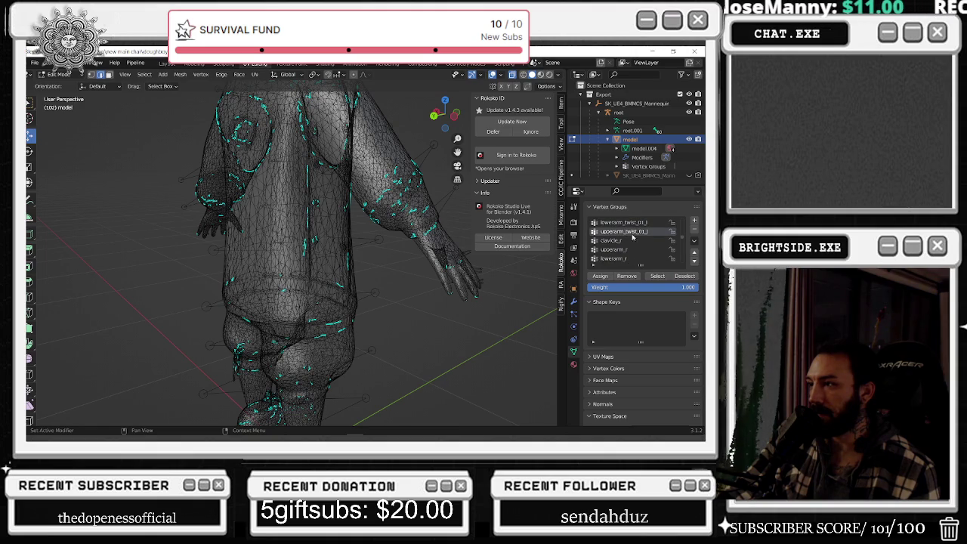
left_click(657, 276)
key("alt+a")
- Inspect the clavicle_r and upperarm_r vertex groups on the right arm
left_click(627, 241)
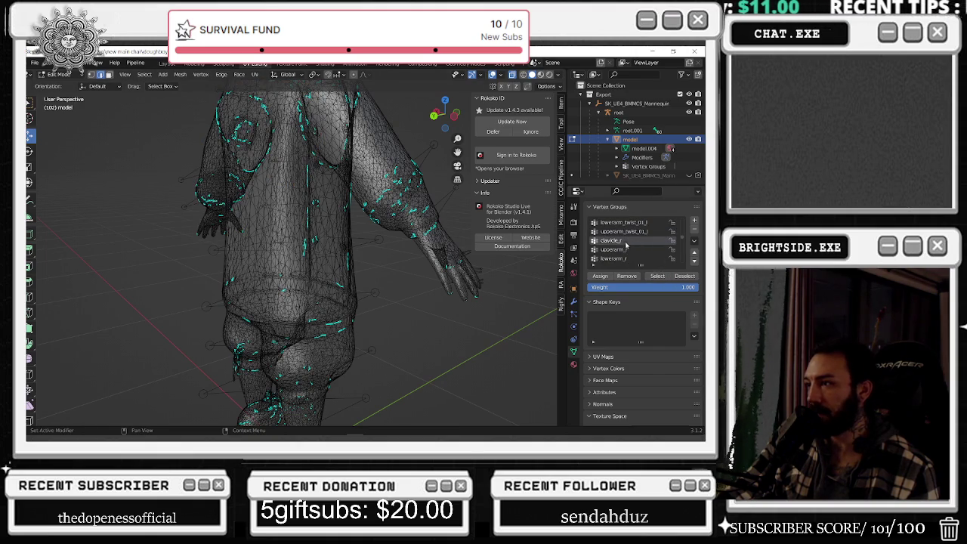
left_click(657, 275)
key("alt+a")
left_click(629, 249)
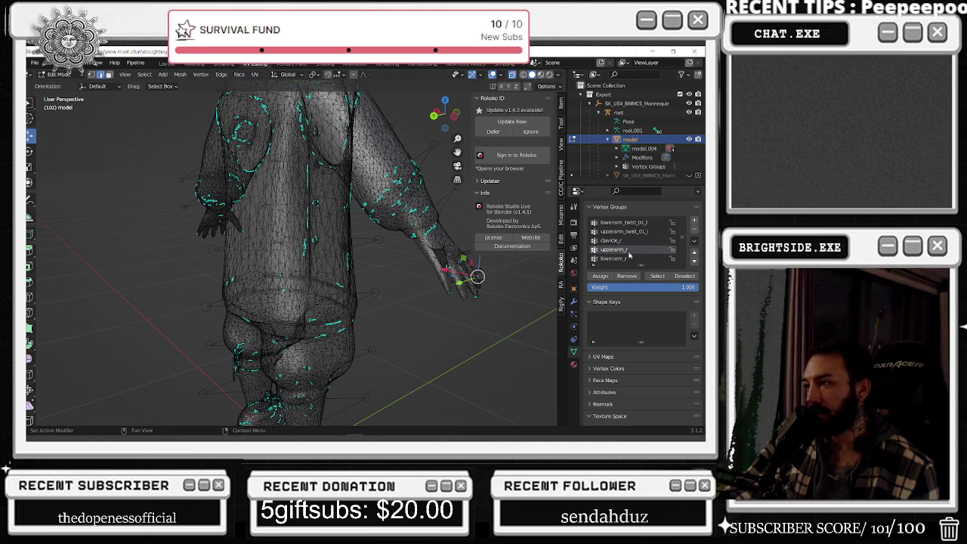
left_click(657, 275)
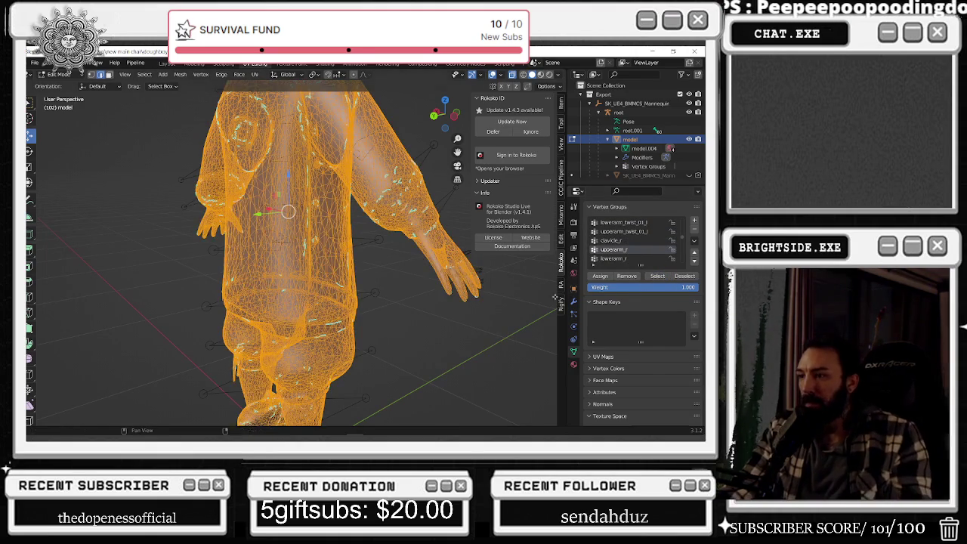
key("alt+a")
scroll(618, 255, "down", 1)
left_click(658, 277)
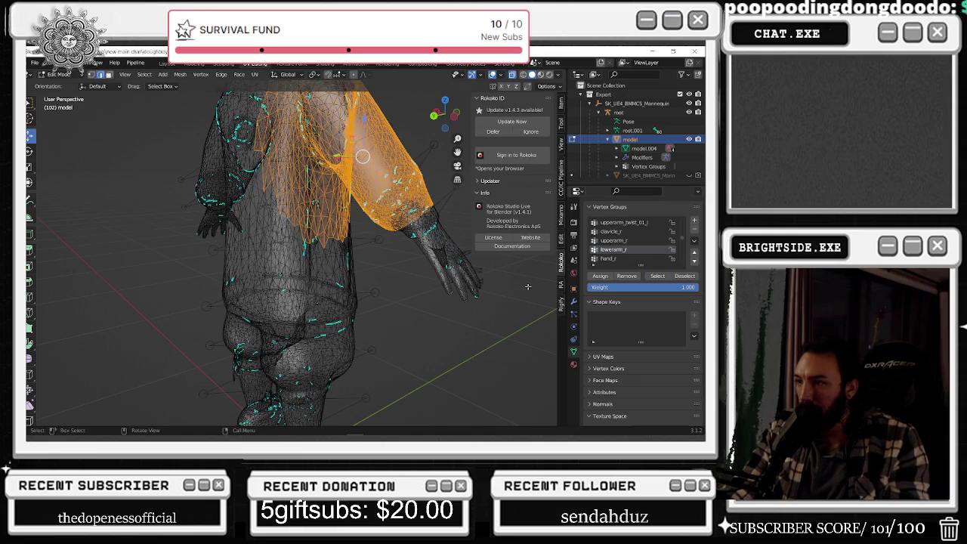
- Inspect the lowerarm_r vertex group, then deselect its vertices
left_click(618, 259)
key("alt+a")
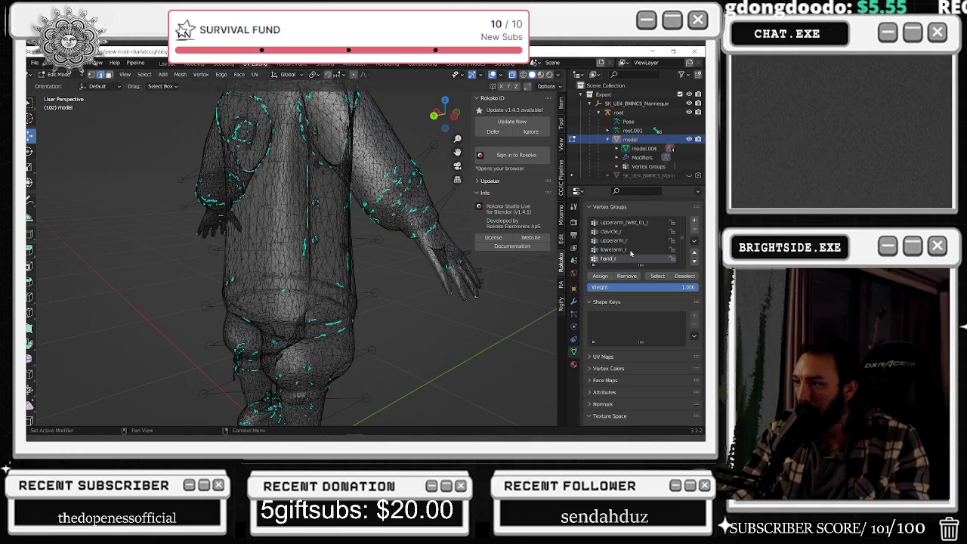
left_click(613, 249)
left_click(657, 276)
left_click(684, 276)
- Check the hand_r group, then show the index_01_r vertices
left_click(608, 258)
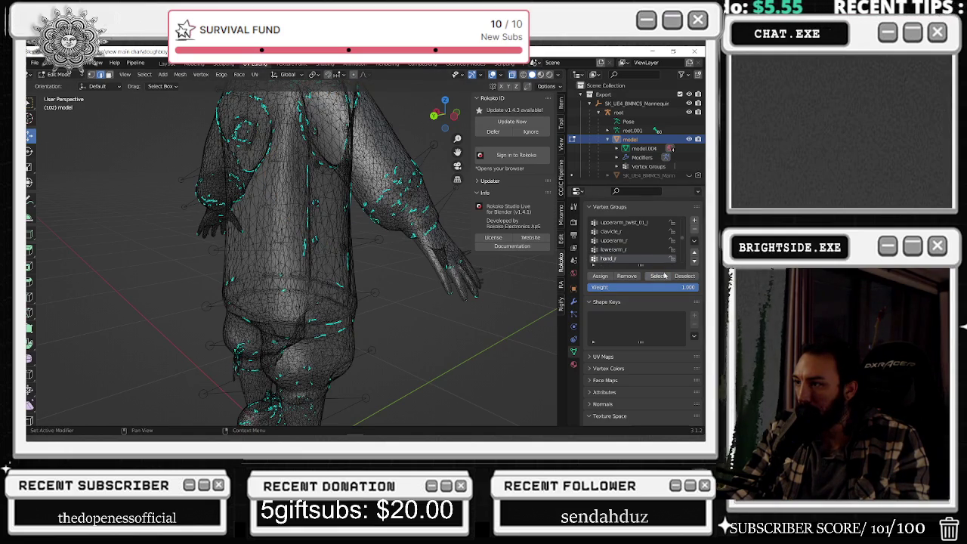
left_click(658, 277)
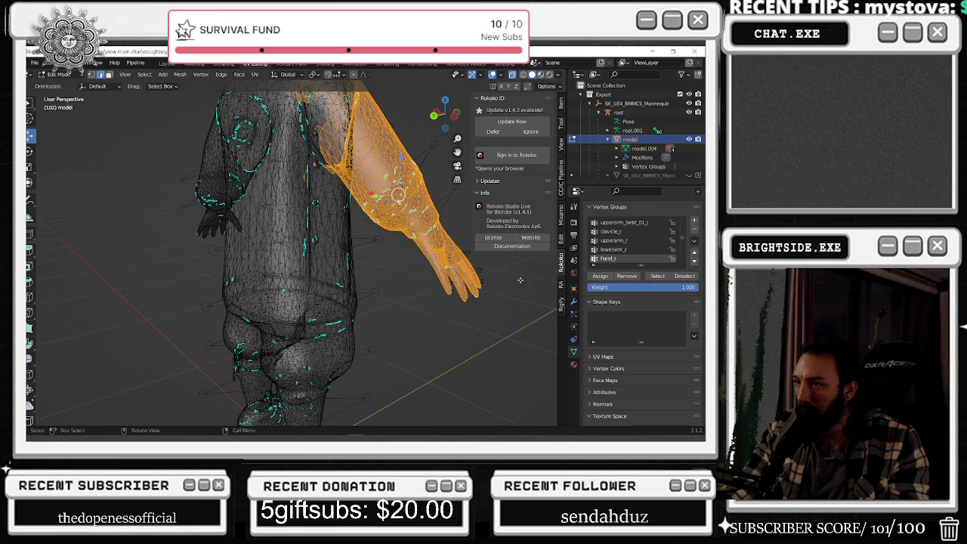
key("alt+a")
scroll(627, 242, "down", 2)
left_click(612, 250)
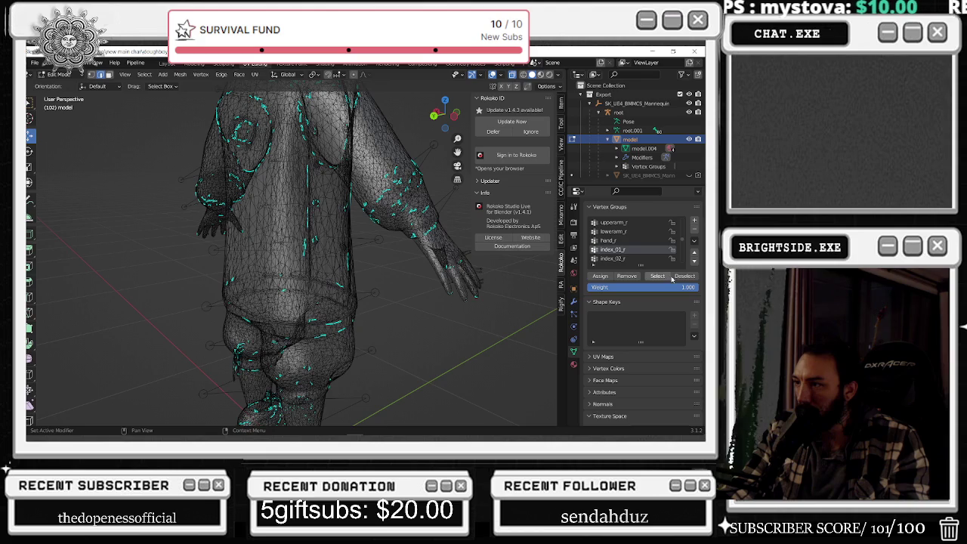
left_click(657, 277)
- Inspect the index_02_r and index_03_r vertex groups from a side view
left_click(612, 258)
left_click(657, 276)
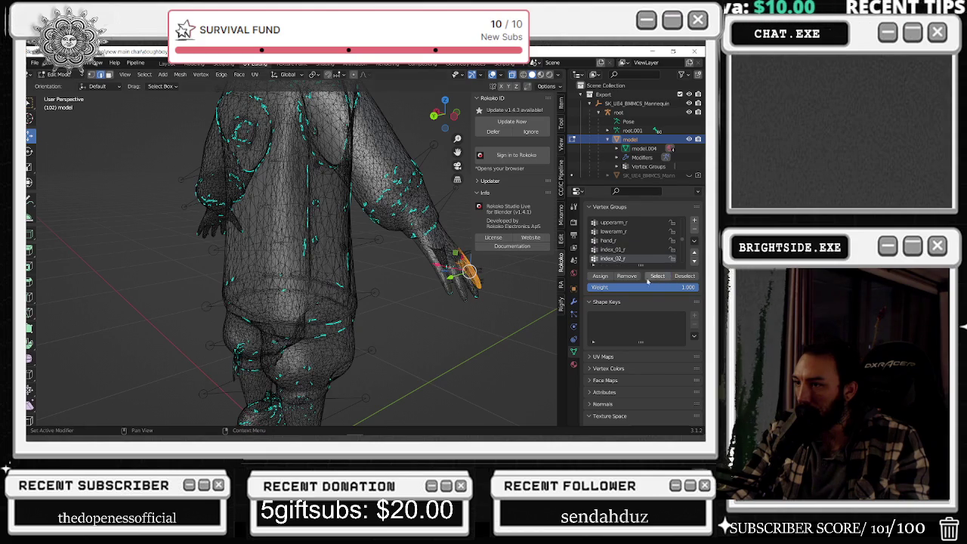
middle_click_drag(453, 294, 487, 299)
scroll(633, 260, "down", 1)
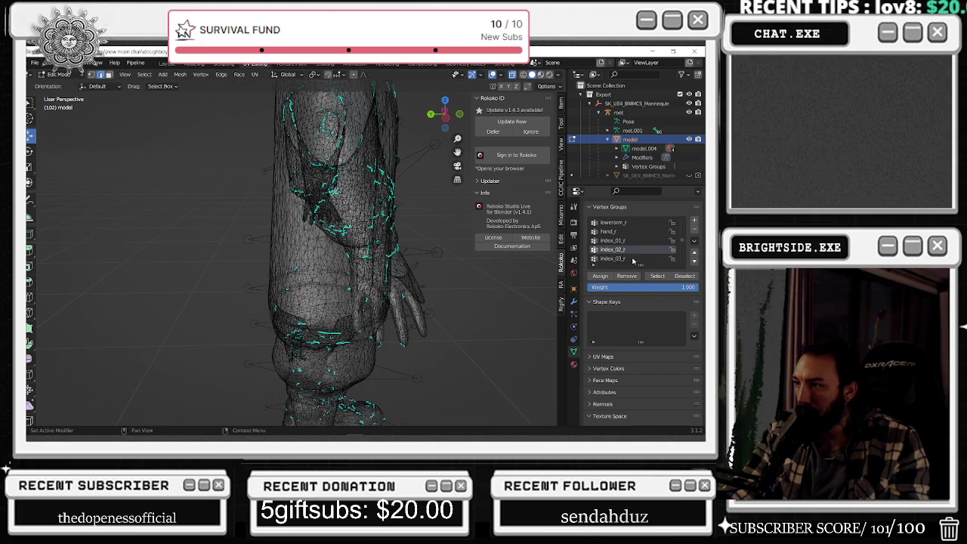
left_click(632, 259)
key("alt+a")
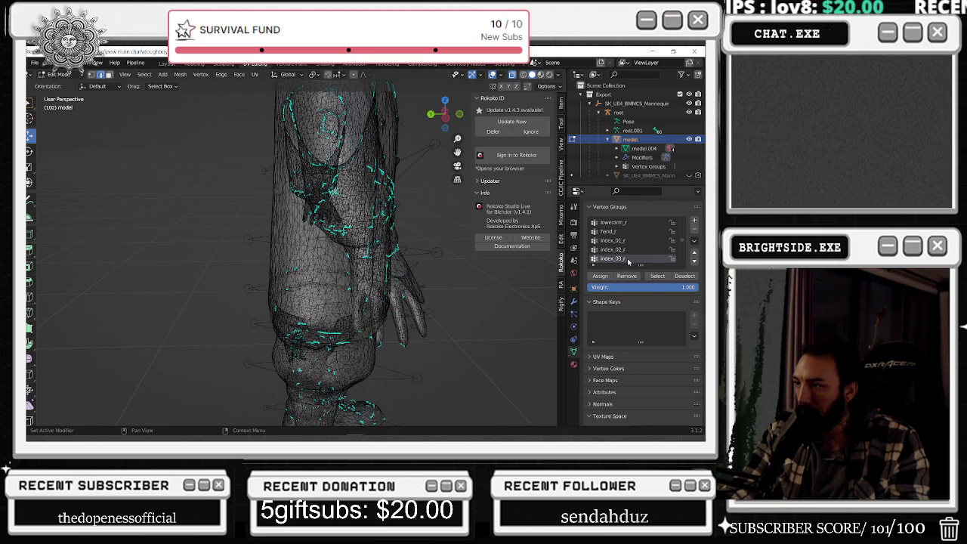
- Step through middle_01_r, middle_02_r and middle_03_r, orbiting around the hand
scroll(631, 257, "down", 2)
left_click(631, 250)
scroll(631, 250, "down", 1)
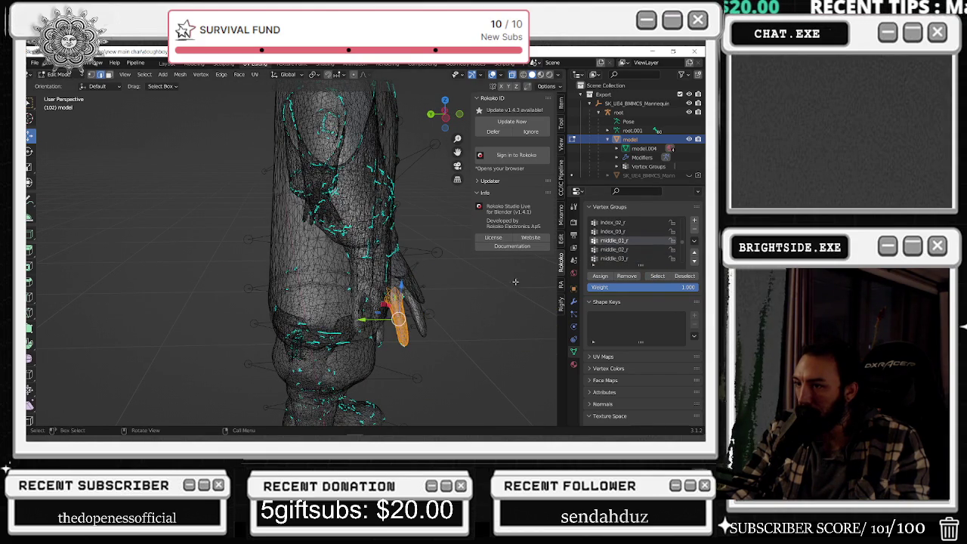
key("alt+a")
left_click(613, 250)
key("alt+a")
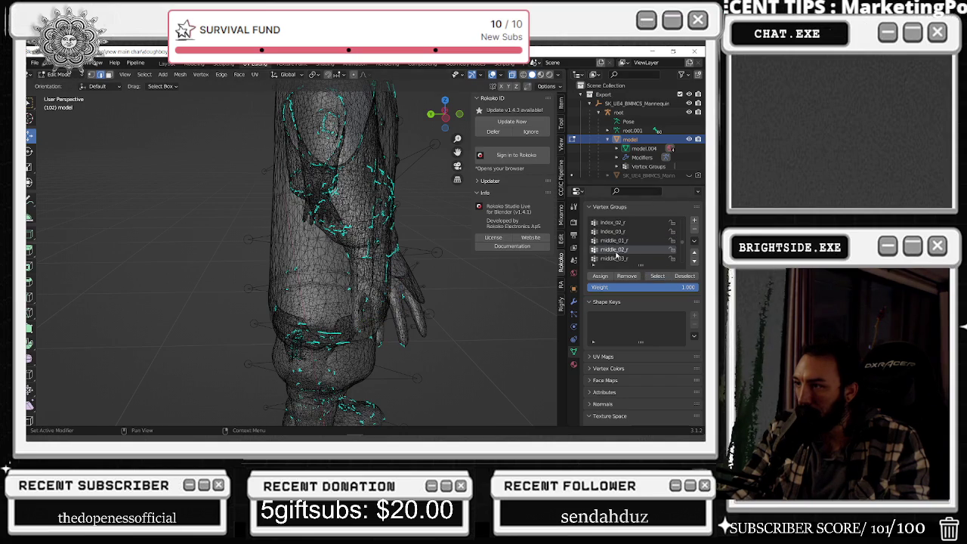
left_click(618, 259)
left_click(654, 277)
mouse_move(393, 287)
middle_mouse_down()
mouse_move(446, 249)
mouse_move(360, 313)
mouse_move(382, 264)
middle_mouse_up()
scroll(446, 249, "down", 4)
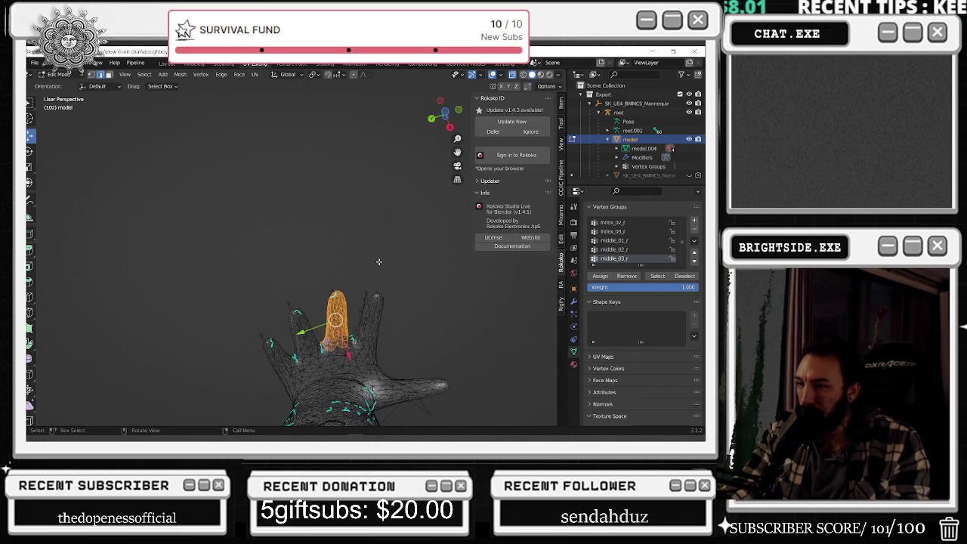
key("alt+a")
- Recheck the middle_02_r and middle_01_r vertex groups, deselecting after each
left_click(641, 250)
left_click(657, 276)
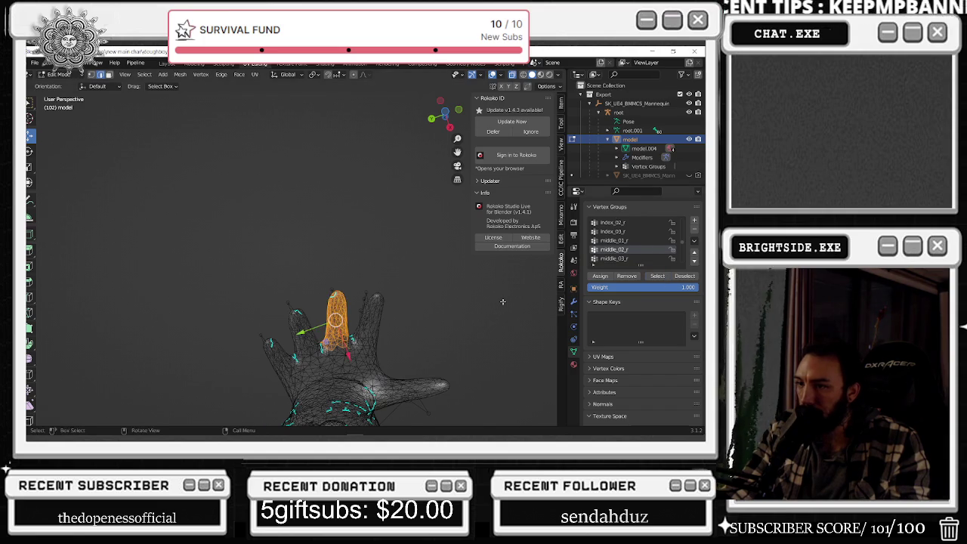
key("alt+a")
left_click(629, 241)
left_click(657, 276)
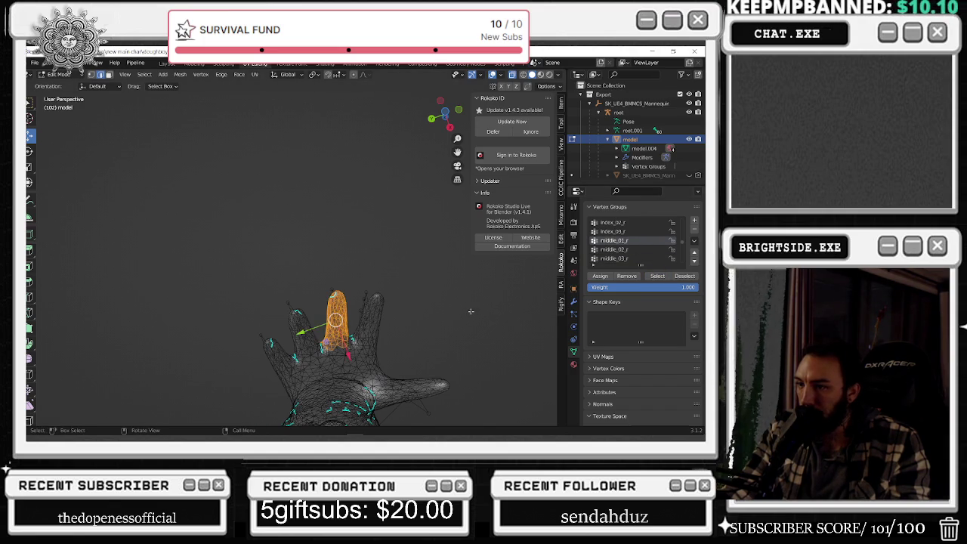
key("alt+a")
- Show the pinky_01_r vertices and orbit and pan to inspect them along the arm
scroll(635, 241, "down", 2)
left_click(614, 250)
left_click(658, 275)
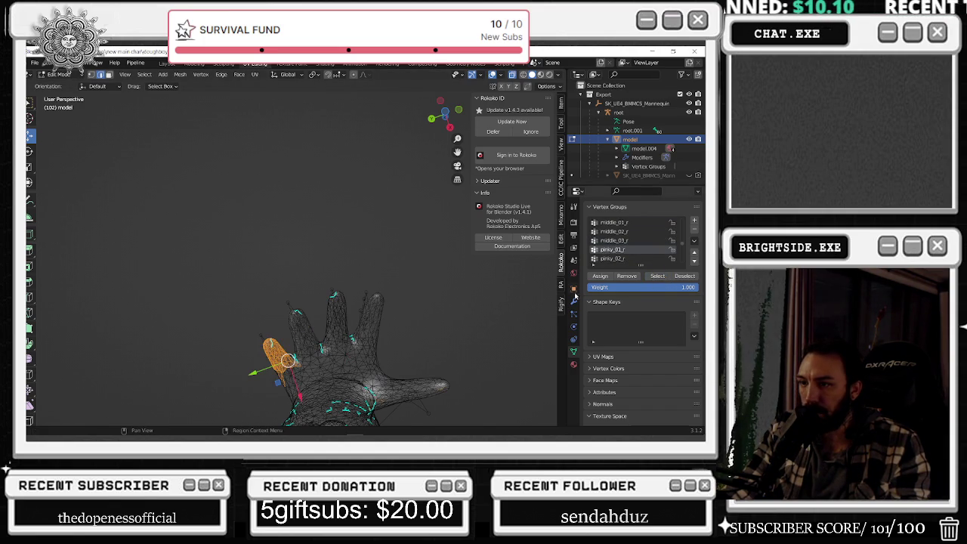
mouse_move(471, 296)
middle_mouse_down()
mouse_move(439, 370)
mouse_move(475, 95)
middle_mouse_up()
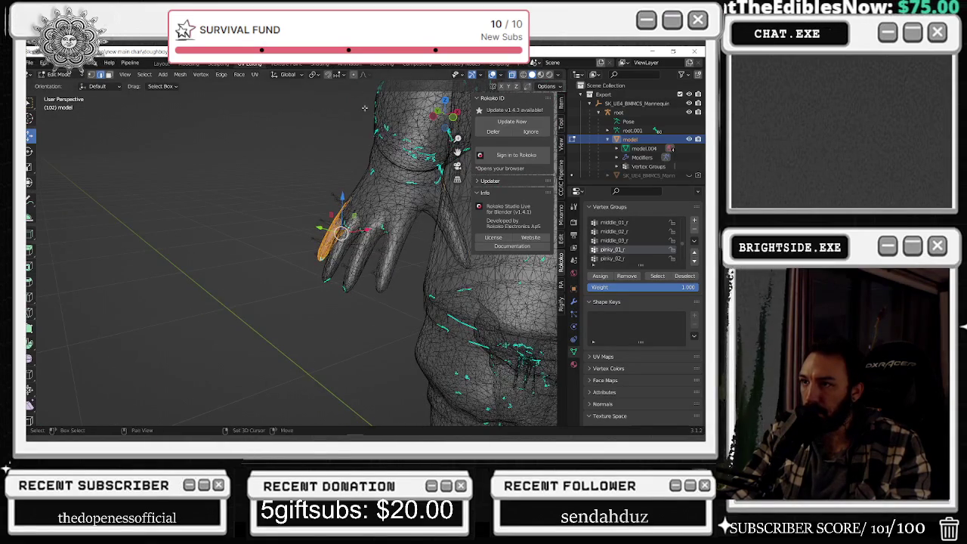
mouse_move(364, 108)
middle_mouse_down("shift")
mouse_move(268, 143)
mouse_move(192, 185)
middle_mouse_up("shift")
- Clear the pinky selection and try box-selecting the arm and torso vertices, then deselect
left_click(312, 243)
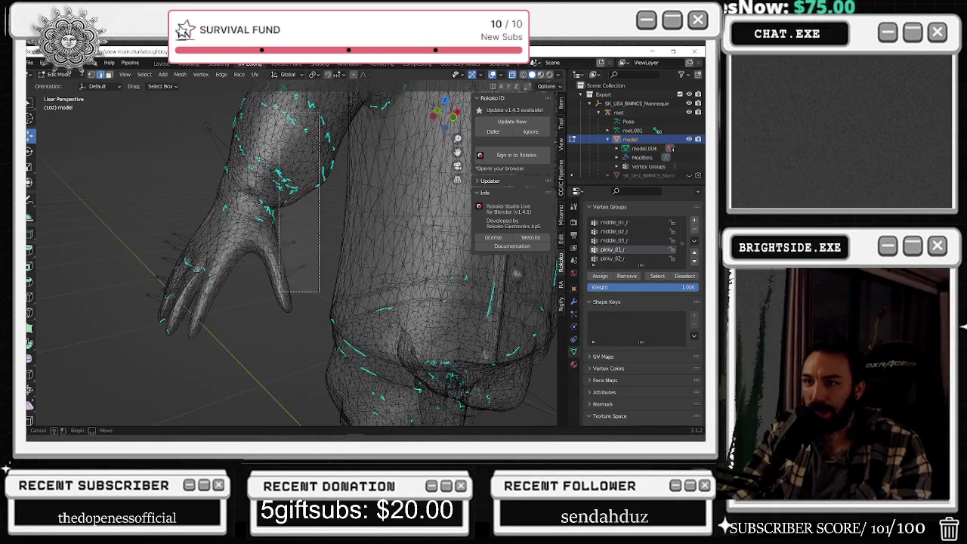
key("l")
mouse_move(319, 279)
middle_mouse_down()
mouse_move(325, 249)
mouse_move(384, 212)
middle_mouse_up()
left_click_drag(406, 161, 229, 398)
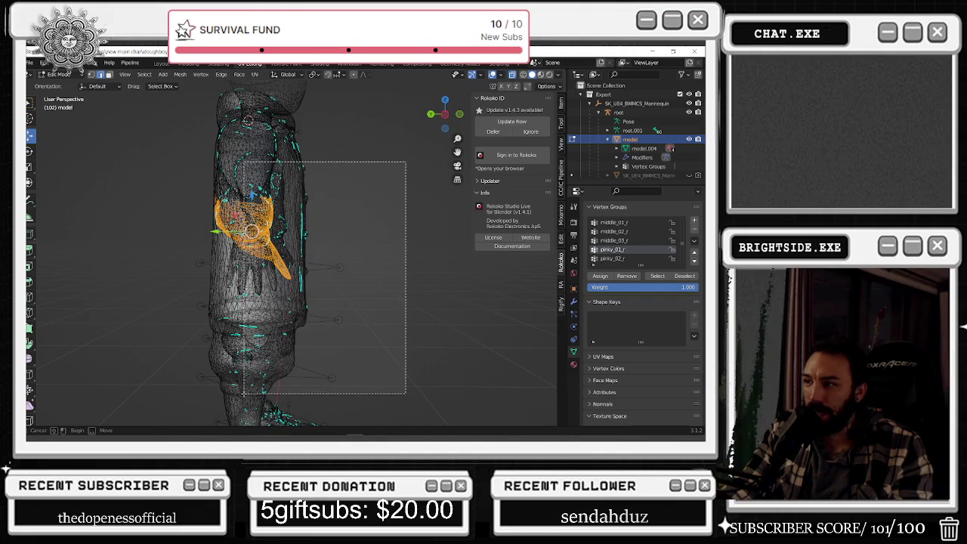
middle_click_drag(230, 397, 324, 356)
left_click_drag(398, 174, 263, 326)
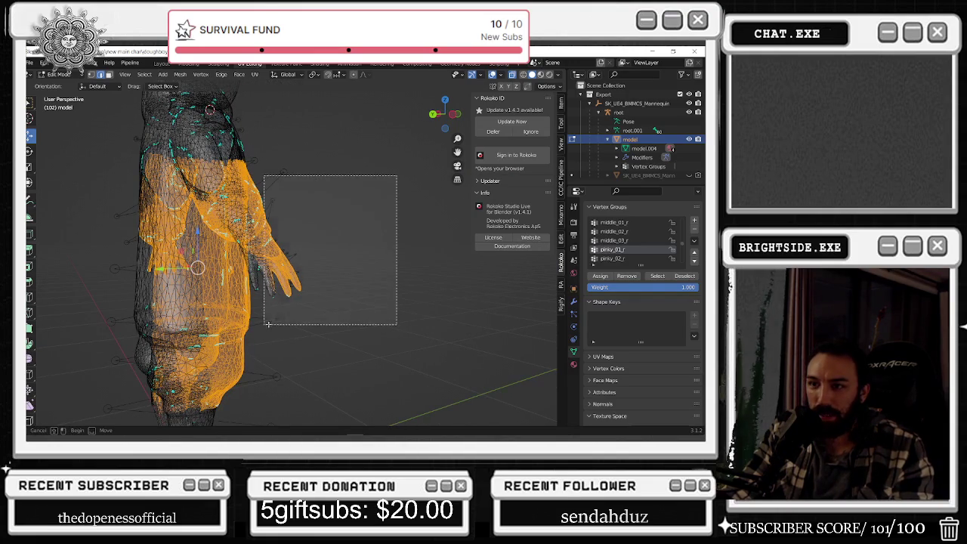
left_click_drag(79, 169, 218, 414)
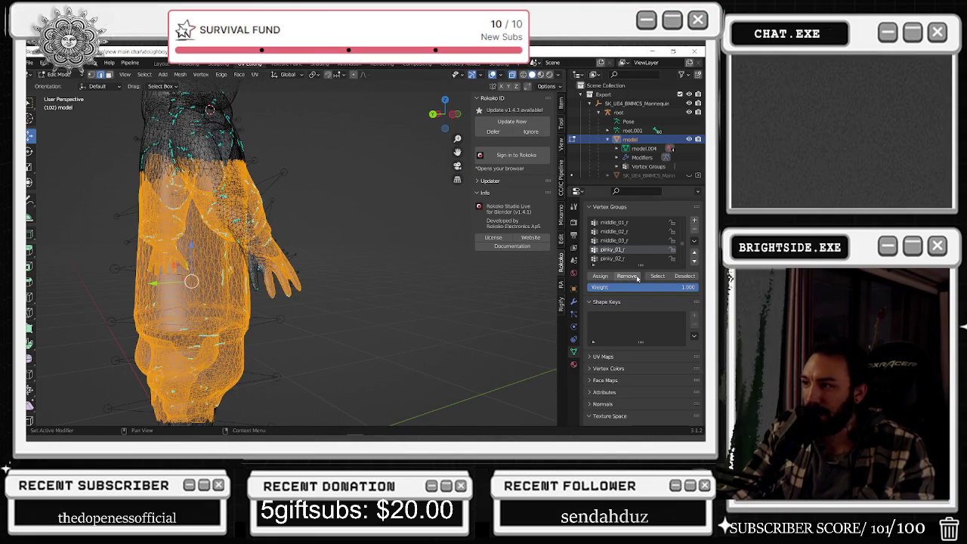
key("alt+a")
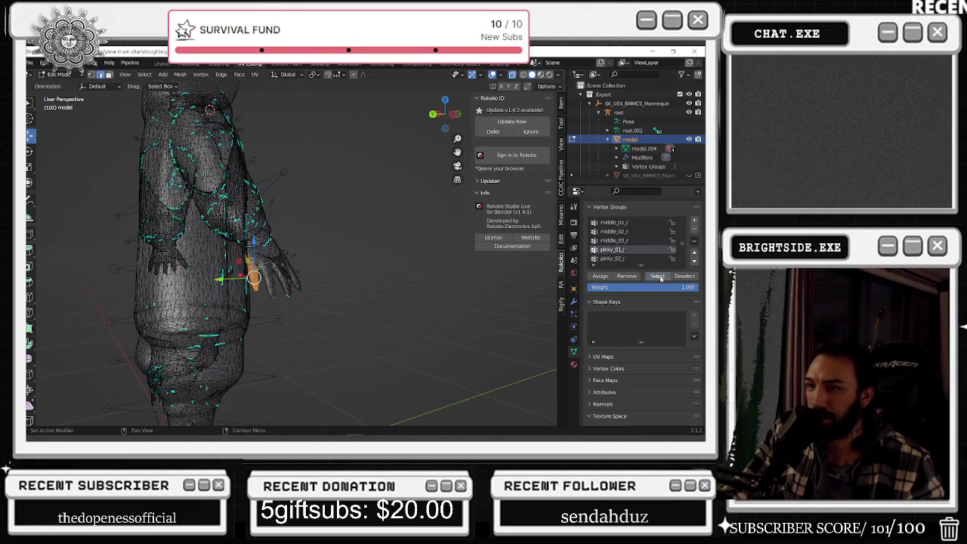
- Box-select the whole body except the right hand, then make pinky_02_r the active group
middle_click_drag(318, 159, 408, 160)
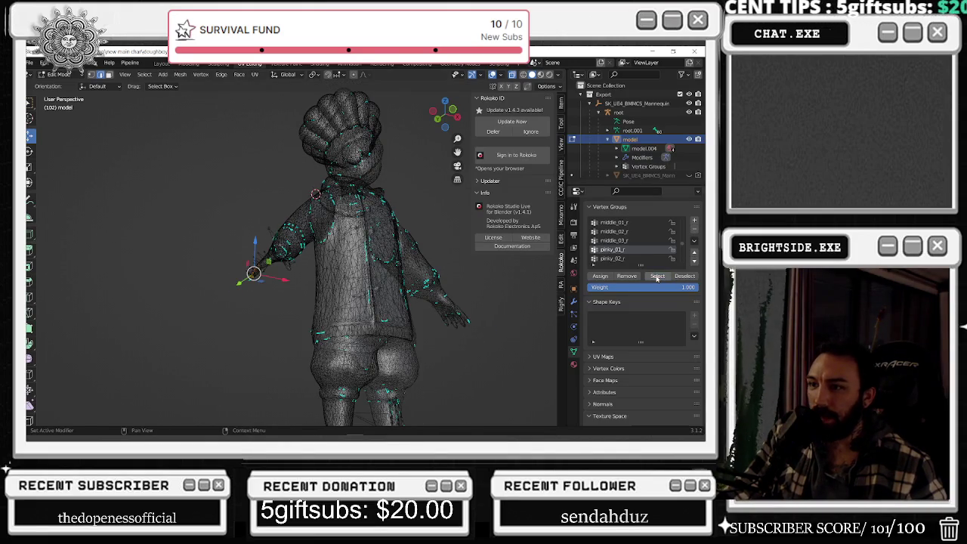
middle_click_drag(454, 295, 412, 300)
left_click_drag(476, 400, 297, 148)
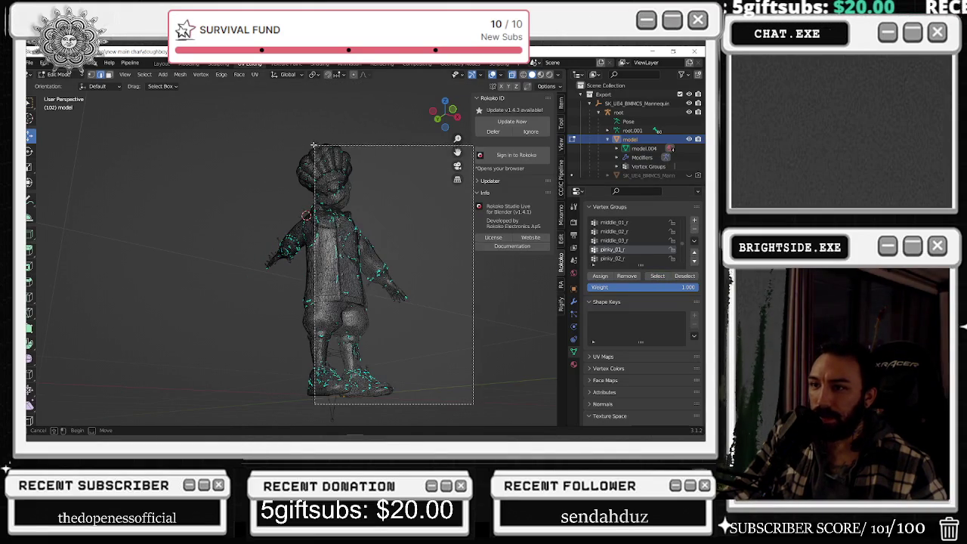
left_click_drag(406, 99, 302, 270)
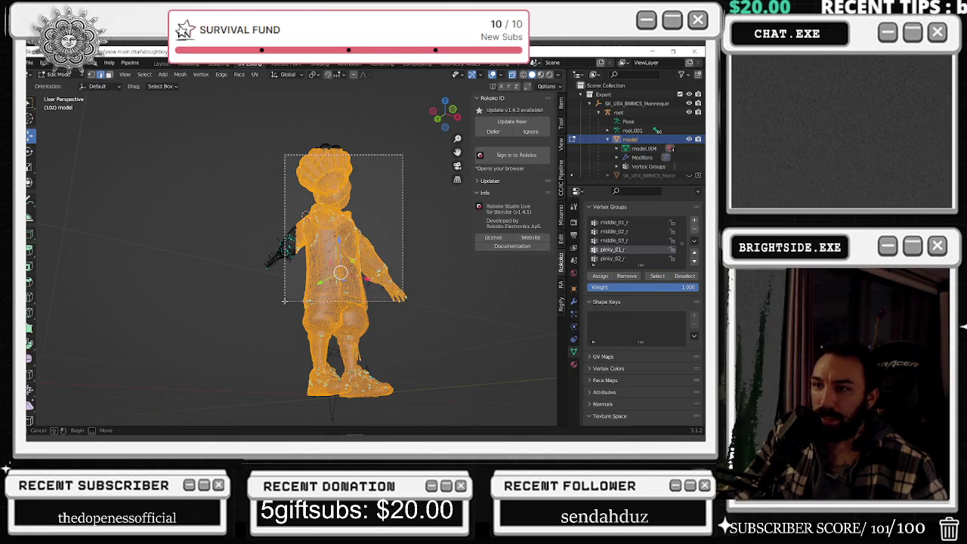
middle_click_drag(302, 270, 368, 273)
scroll(368, 273, "up", 5)
left_click_drag(432, 174, 272, 350)
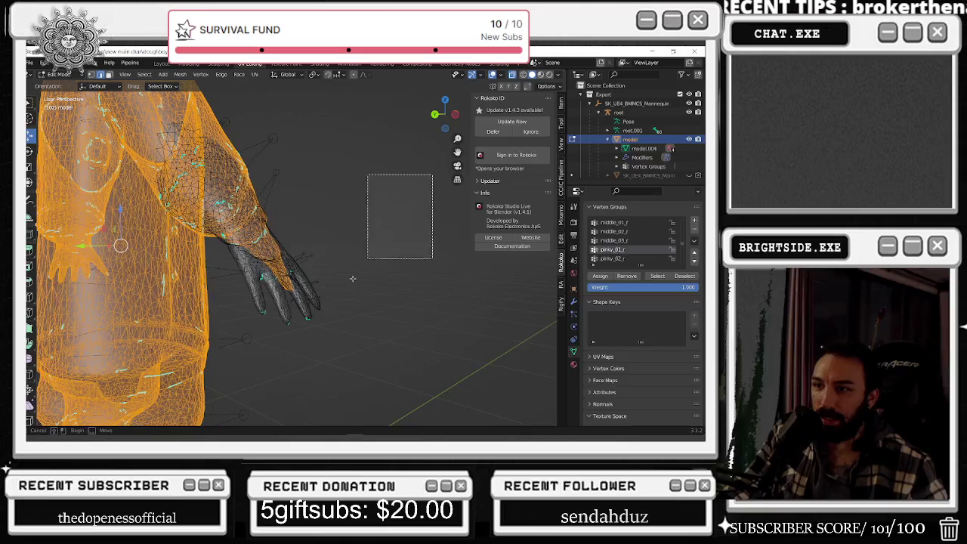
middle_click_drag(272, 350, 377, 226)
left_click_drag(382, 125, 263, 337)
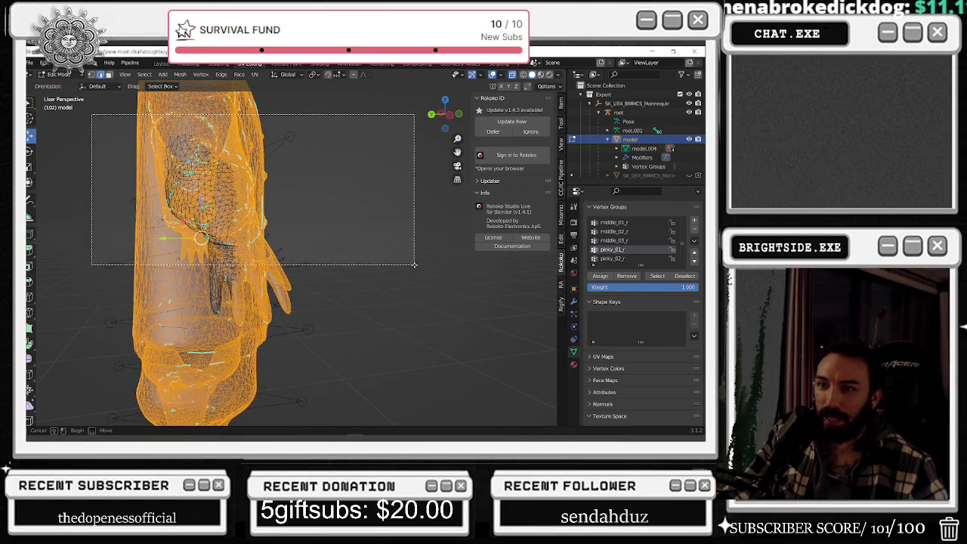
left_click_drag(92, 114, 428, 257)
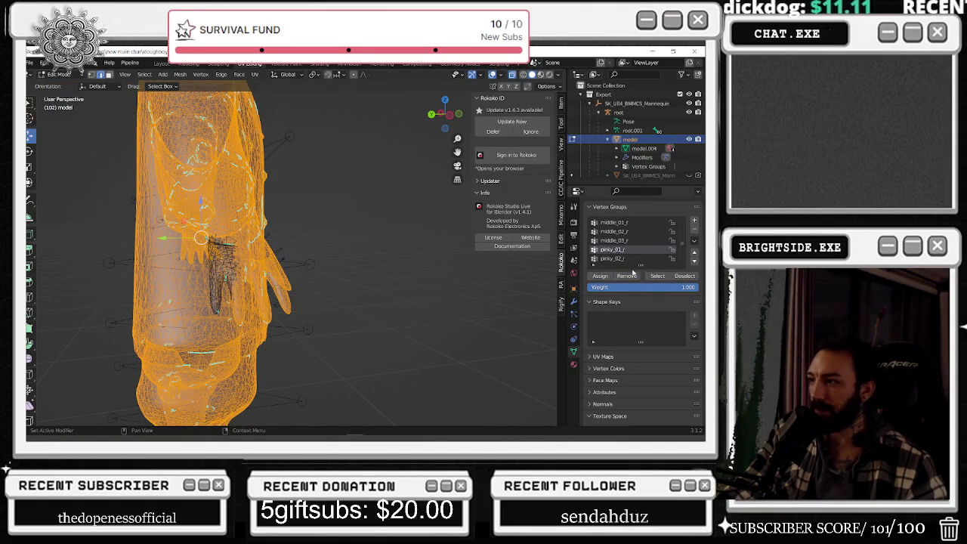
left_click(626, 259)
scroll(631, 261, "down", 1)
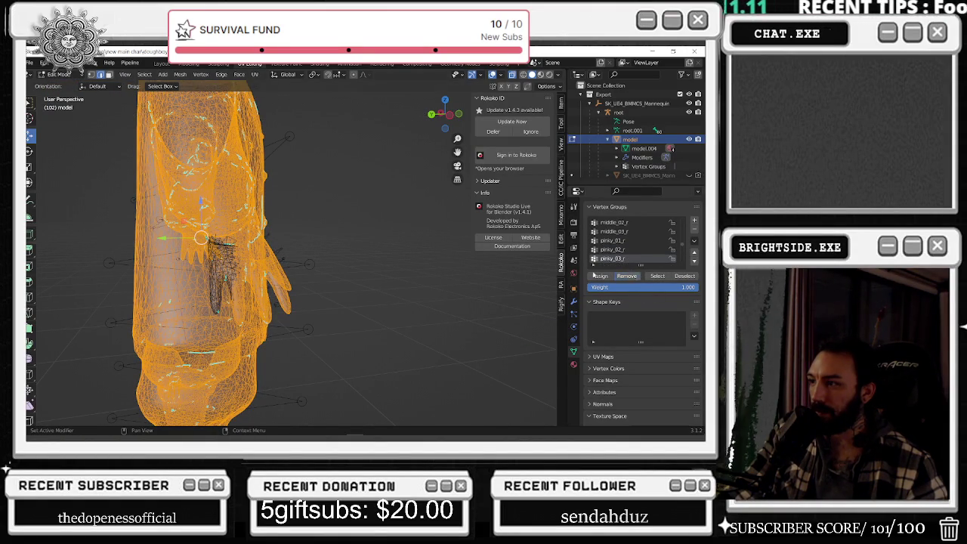
- Clear the selection and select the pinky_01_r vertex group's vertices, orbiting to a front view to inspect them
key("alt+a")
left_click(612, 240)
left_click(658, 276)
middle_click_drag(309, 226, 442, 190)
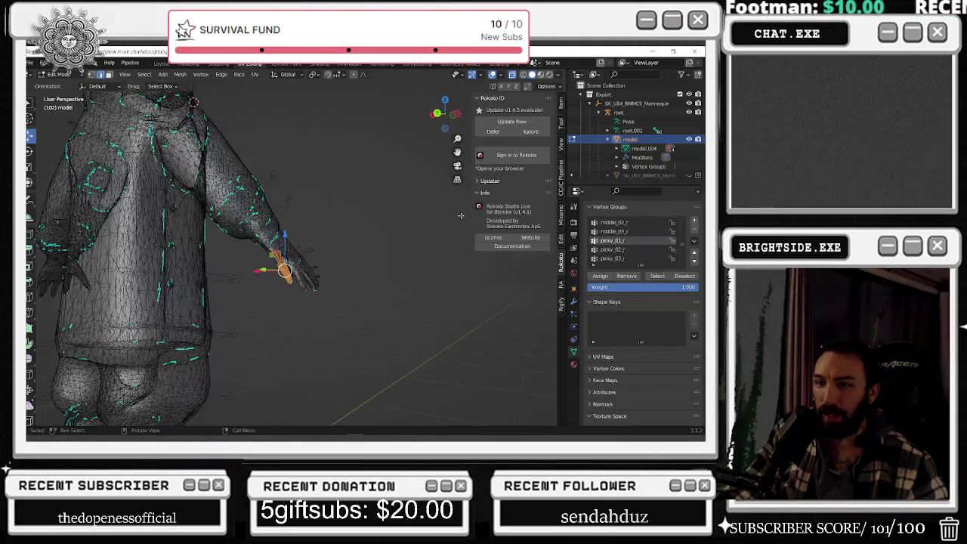
middle_click_drag(442, 189, 429, 316)
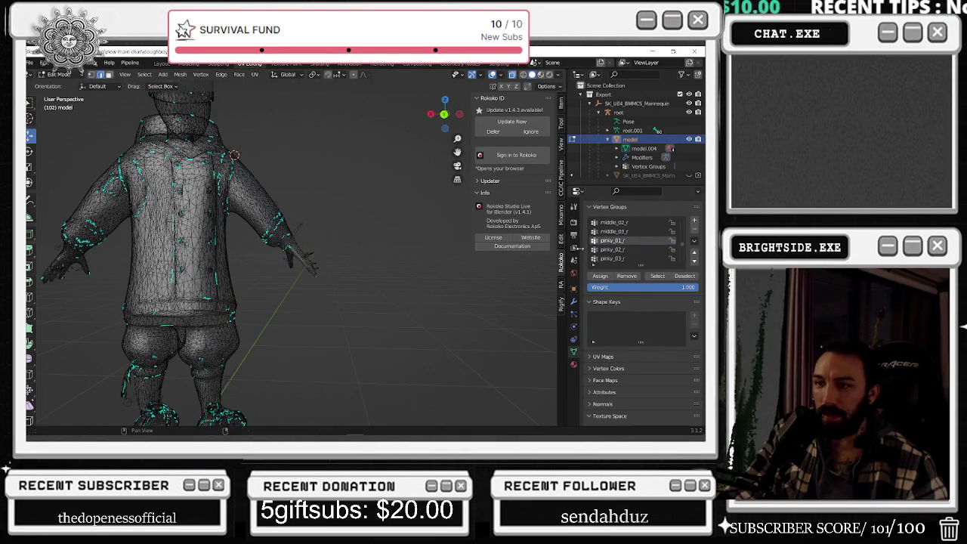
- Check the pinky_02_r, pinky_01_r and pinky_03_r vertex groups in face select mode from a rear-side view
left_click(647, 250)
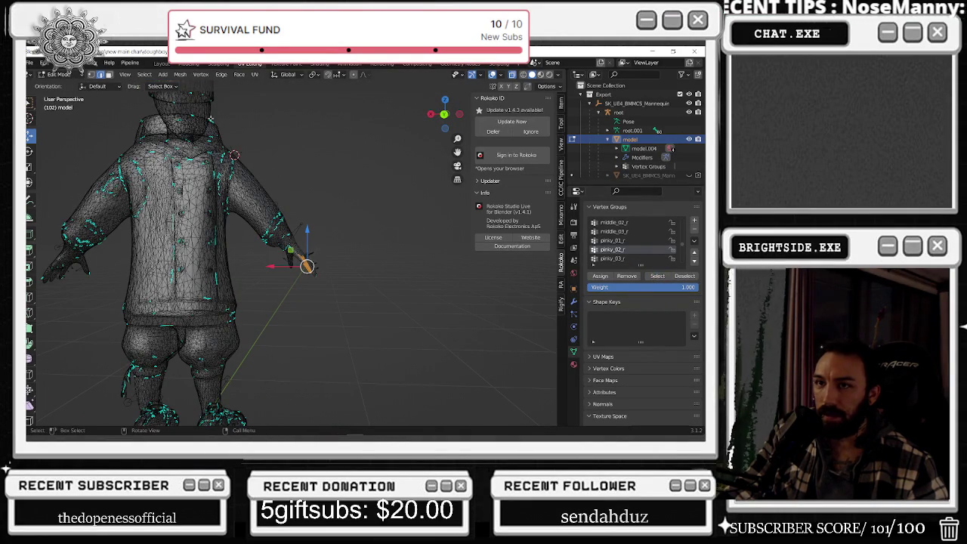
left_click(110, 76)
middle_click_drag(372, 275, 391, 270)
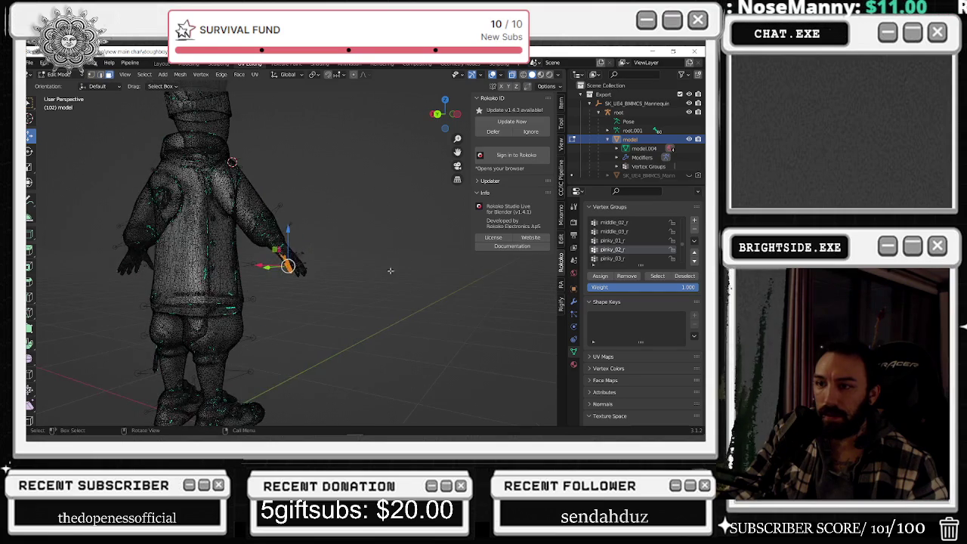
left_click(624, 240)
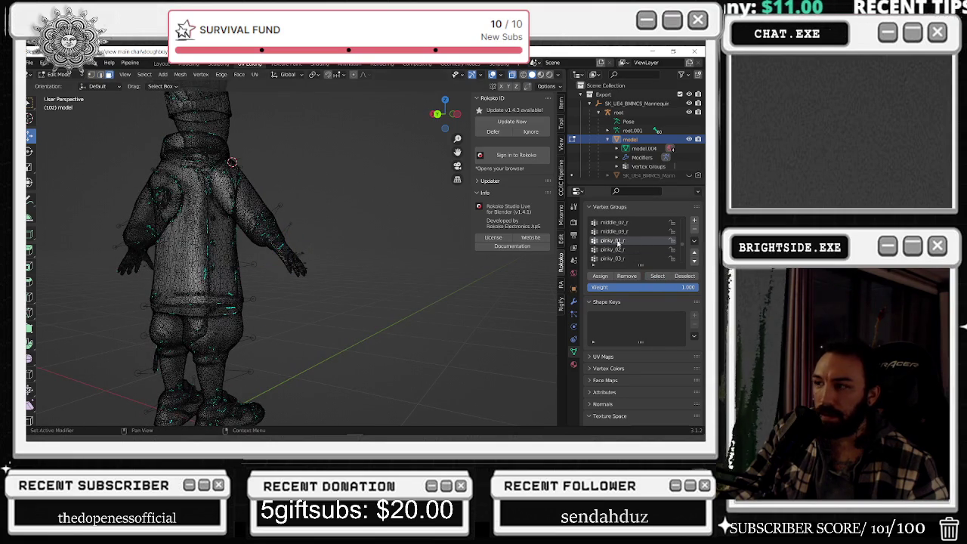
scroll(618, 242, "down", 1)
left_click(621, 250)
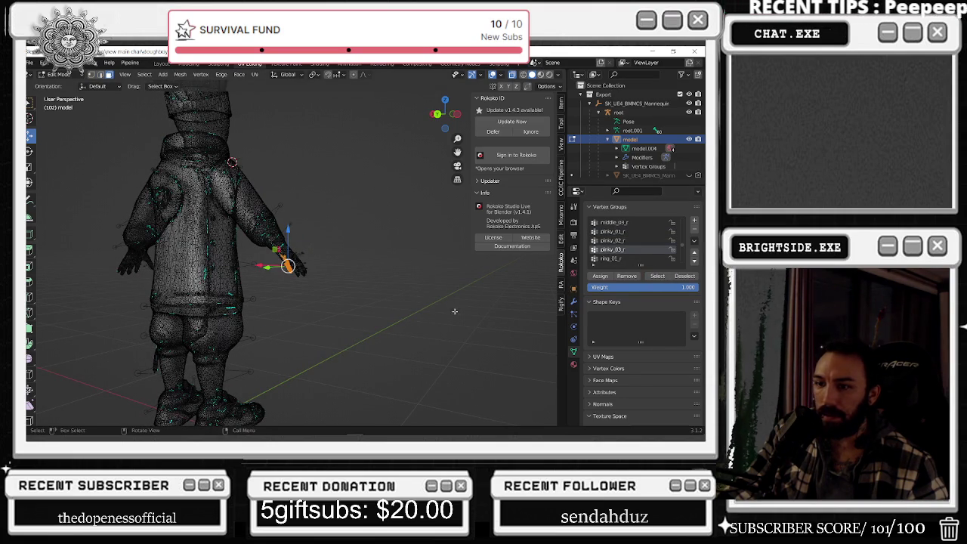
scroll(627, 245, "down", 1)
- Make ring_01_r the active vertex group and inspect the ring finger in edge select mode from several angles
left_click(620, 249)
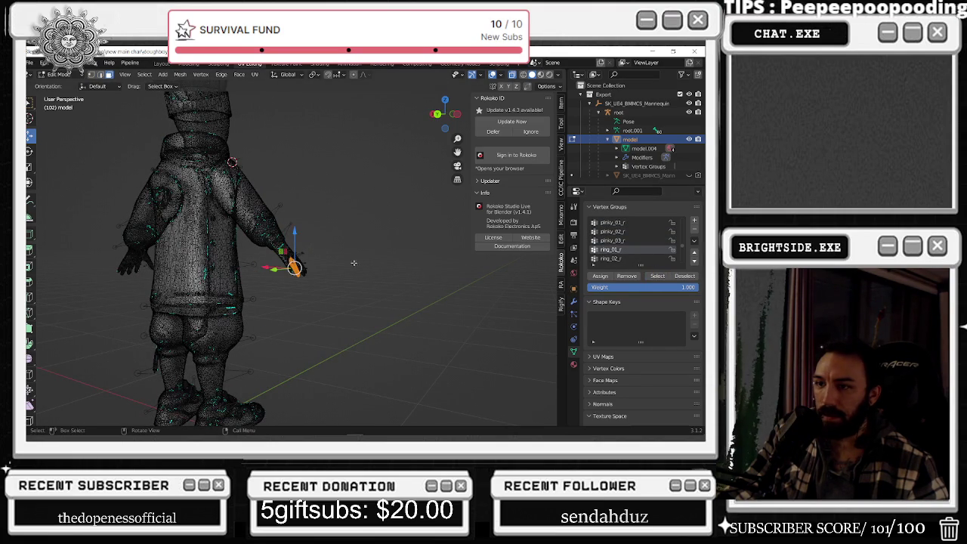
scroll(353, 263, "up", 5)
mouse_move(354, 263)
middle_mouse_down()
mouse_move(298, 263)
mouse_move(224, 317)
middle_mouse_up()
scroll(299, 263, "down", 5)
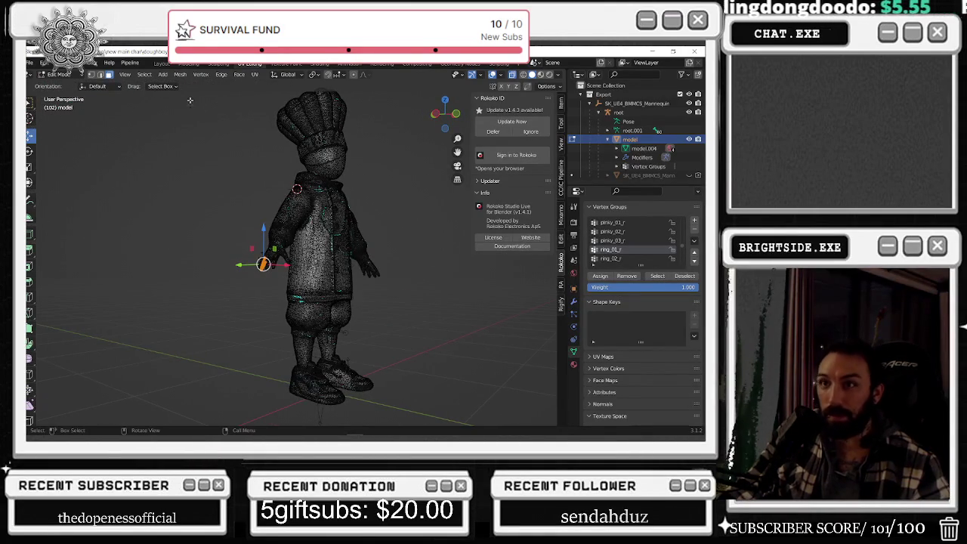
left_click(100, 75)
middle_click_drag(76, 106, 53, 136)
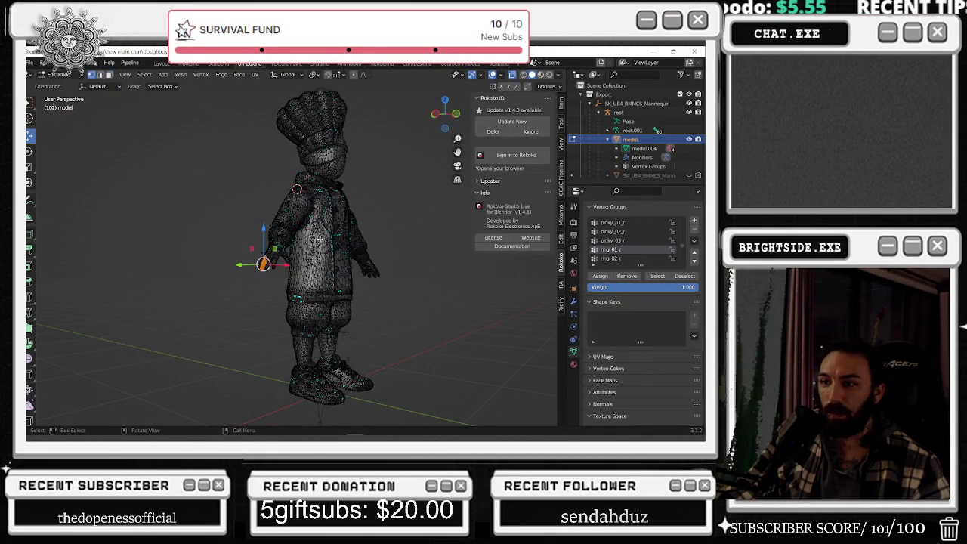
scroll(45, 151, "up", 4)
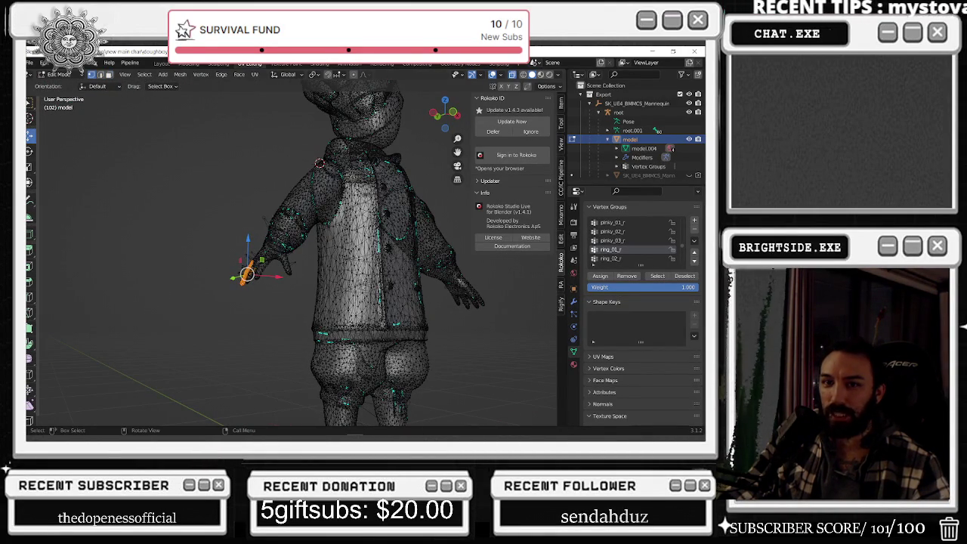
scroll(186, 239, "down", 2)
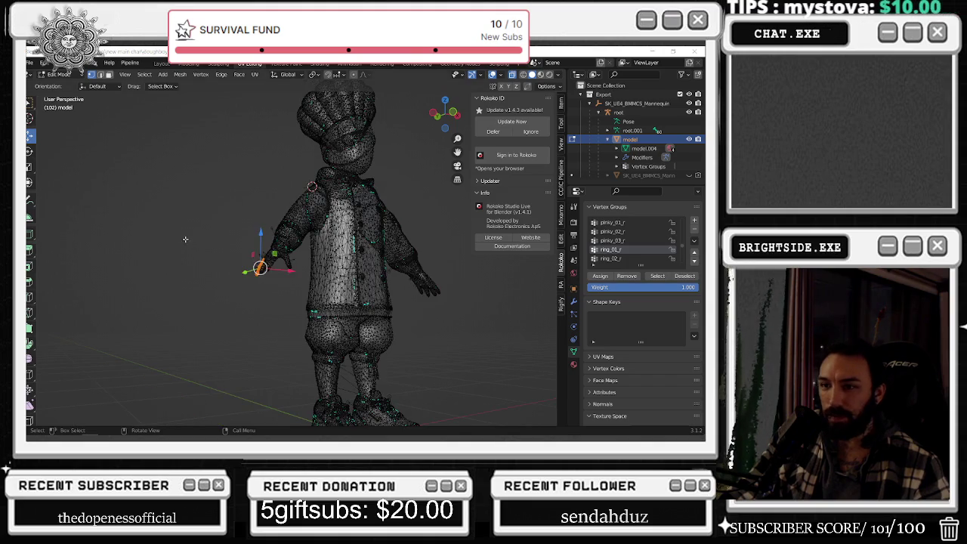
middle_click_drag(250, 260, 196, 261)
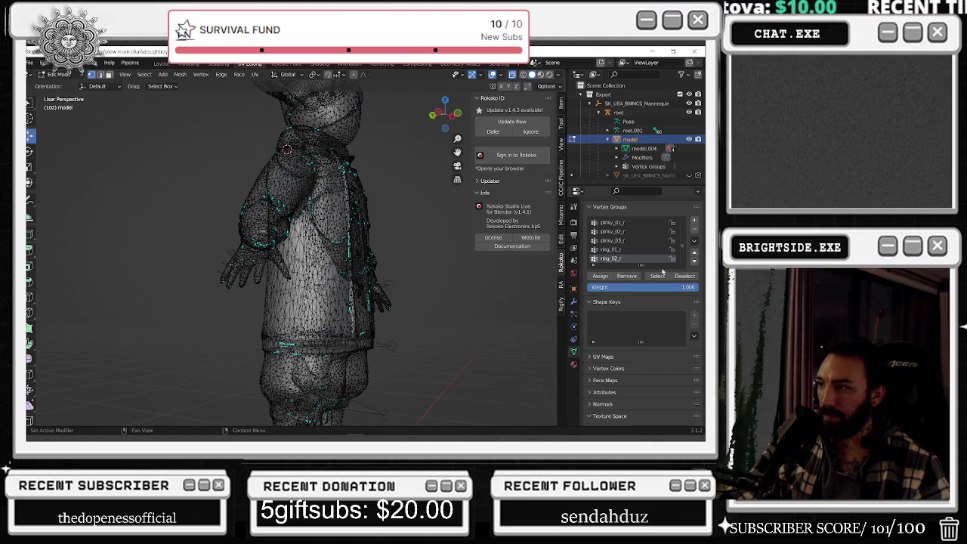
middle_click_drag(331, 257, 351, 237)
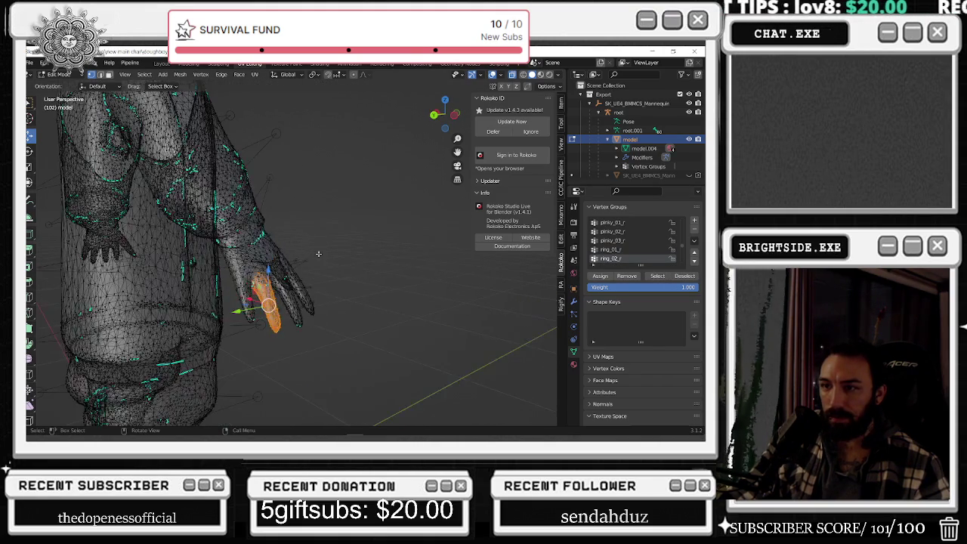